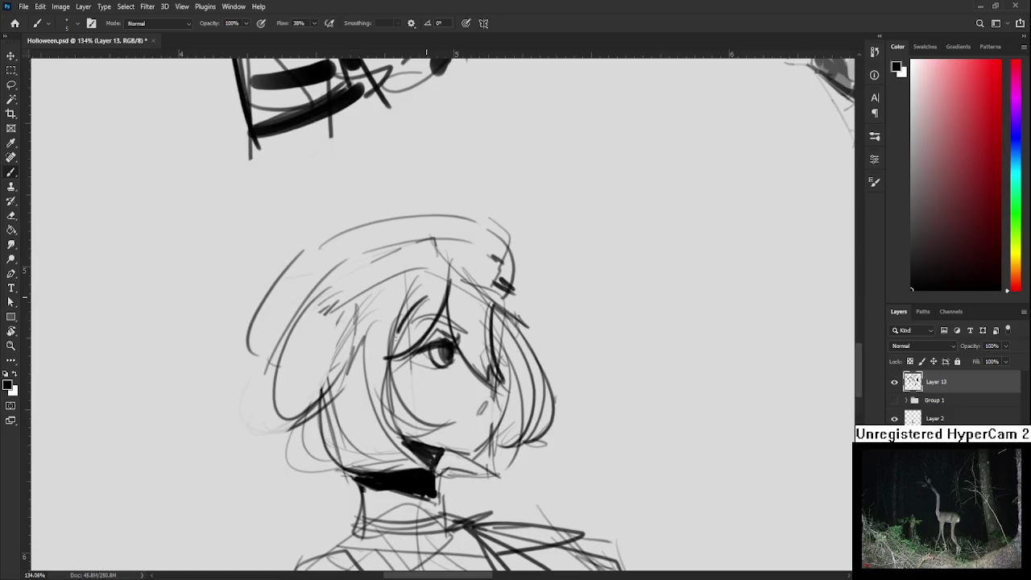
# Ink a hair strand down the left side of the beret girl's face.
pyautogui.moveTo(422, 288); pyautogui.dragTo(414, 435)
# Trace the lower-left and inner hair outlines, undoing and erasing stray strokes.
pyautogui.hotkey('ctrl', 'z')
pyautogui.moveTo(380, 306)
pyautogui.mouseDown()
pyautogui.moveTo(411, 451)
pyautogui.moveTo(428, 434)
pyautogui.moveTo(299, 419)
pyautogui.mouseUp()
pyautogui.moveTo(366, 346); pyautogui.dragTo(342, 393)
pyautogui.moveTo(294, 420); pyautogui.dragTo(378, 361)
pyautogui.moveTo(375, 294); pyautogui.dragTo(382, 421)
pyautogui.hotkey('ctrl', 'z')
pyautogui.hotkey('ctrl', 'z')
pyautogui.moveTo(381, 287)
pyautogui.mouseDown()
pyautogui.moveTo(364, 343)
pyautogui.moveTo(379, 393)
pyautogui.moveTo(417, 314)
pyautogui.moveTo(369, 398)
pyautogui.moveTo(411, 330)
pyautogui.moveTo(393, 374)
pyautogui.mouseUp()
pyautogui.hotkey('ctrl', 'z')
pyautogui.hotkey('ctrl', 'z')
pyautogui.moveTo(417, 306); pyautogui.dragTo(409, 357)
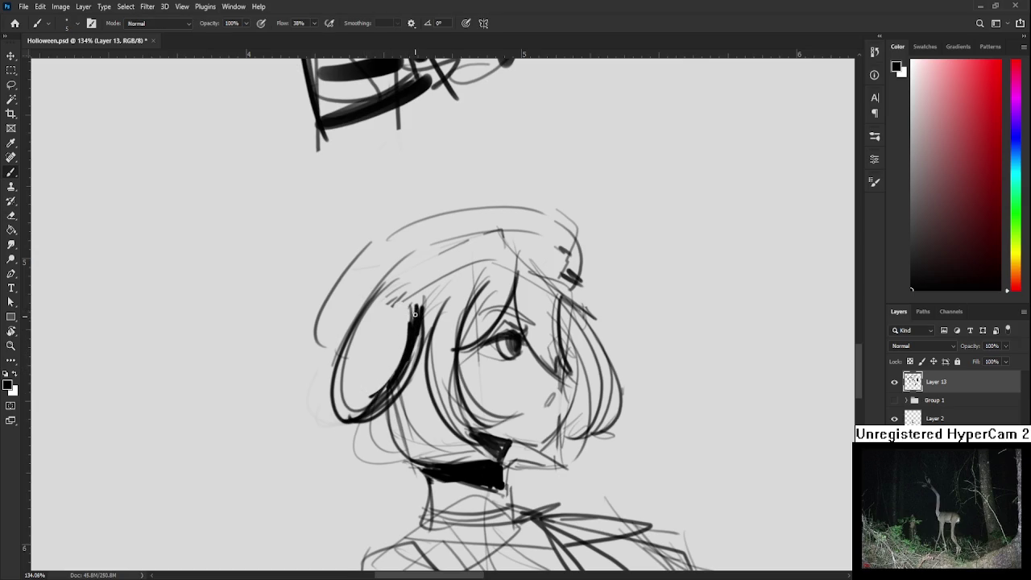
pyautogui.press('e')
pyautogui.moveTo(420, 291); pyautogui.dragTo(402, 354)
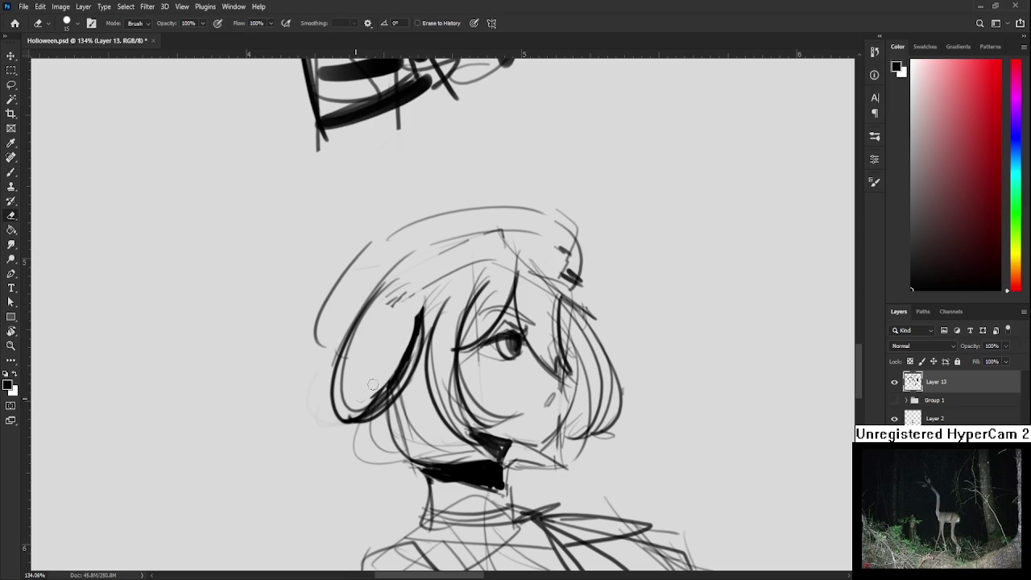
pyautogui.press('b')
# Ink a long dark line along the hat brim, trimming and extending its right side.
pyautogui.moveTo(444, 274); pyautogui.dragTo(355, 330)
pyautogui.moveTo(483, 260)
pyautogui.mouseDown()
pyautogui.moveTo(359, 330)
pyautogui.moveTo(343, 351)
pyautogui.mouseUp()
pyautogui.press('e')
pyautogui.moveTo(443, 279); pyautogui.dragTo(407, 307)
pyautogui.moveTo(476, 265); pyautogui.dragTo(419, 296)
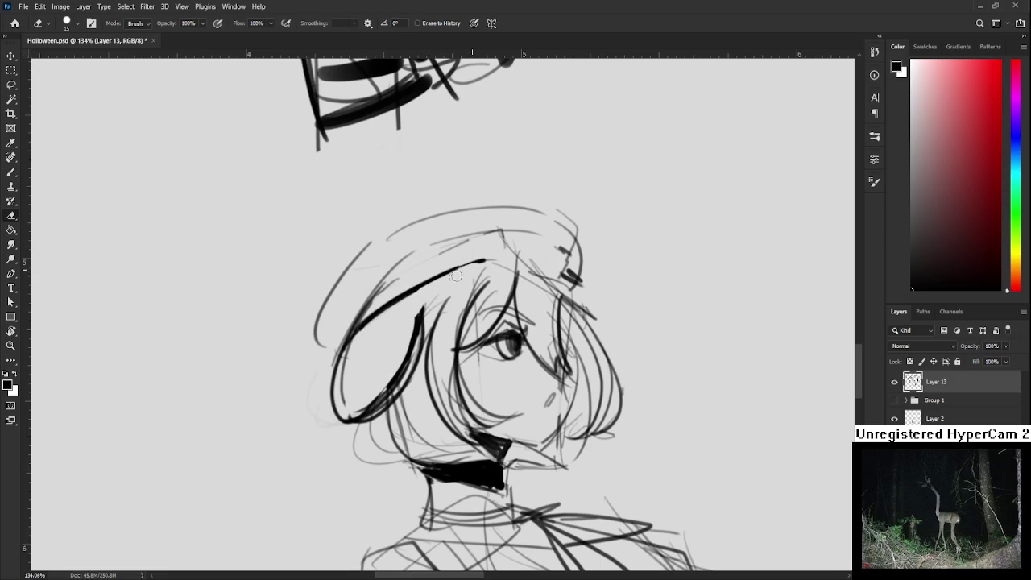
pyautogui.press('b')
pyautogui.moveTo(480, 261); pyautogui.dragTo(567, 282)
pyautogui.hotkey('ctrl', 'z')
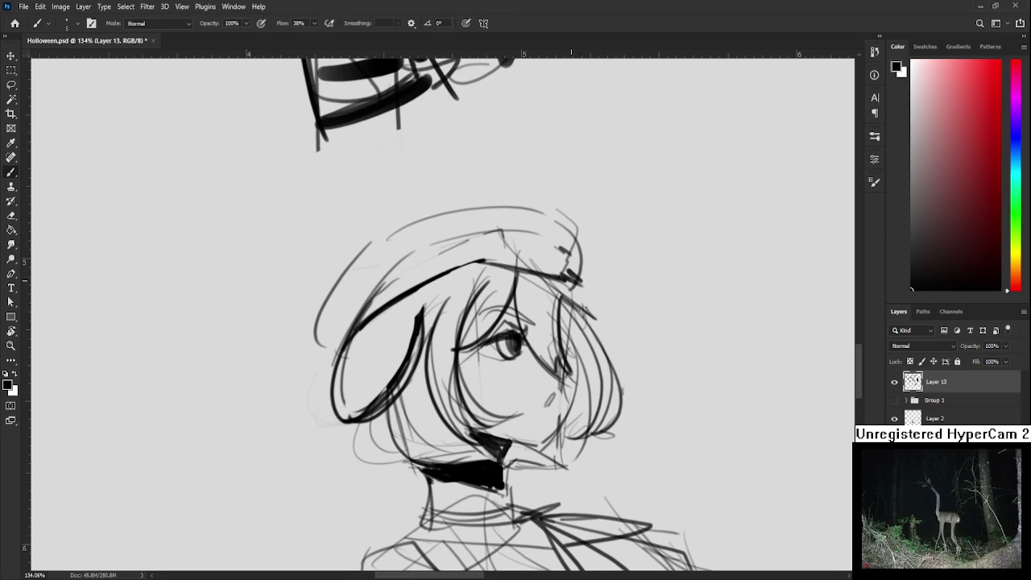
pyautogui.moveTo(515, 322); pyautogui.dragTo(459, 352)
pyautogui.moveTo(511, 305)
pyautogui.mouseDown()
pyautogui.moveTo(486, 335)
pyautogui.moveTo(525, 337)
pyautogui.moveTo(517, 323)
pyautogui.mouseUp()
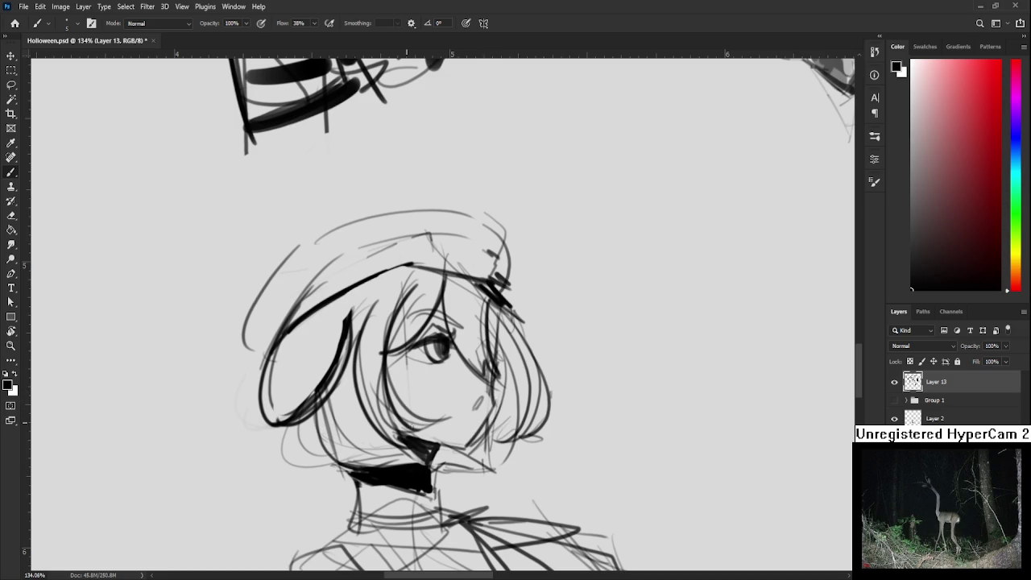
# Paint the black choker and reshape its lower edge with the Eraser.
pyautogui.moveTo(364, 477); pyautogui.dragTo(419, 495)
pyautogui.press('e')
pyautogui.moveTo(362, 477); pyautogui.dragTo(419, 498)
pyautogui.press('b')
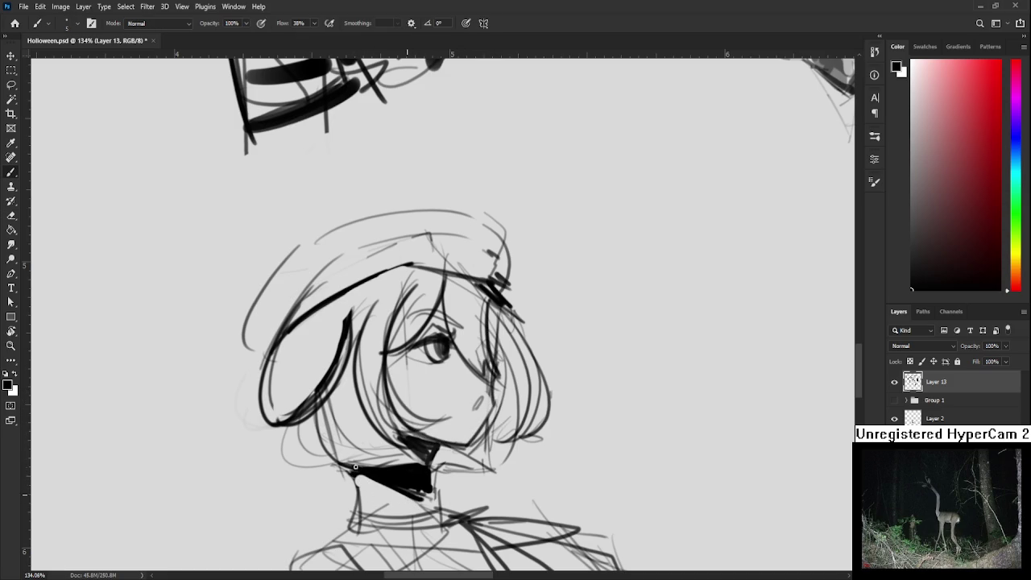
# Paint a grey shadow along the hair edge near the chin and darken the hat brim.
pyautogui.scroll(2, 379, 404)
pyautogui.moveTo(333, 442); pyautogui.dragTo(326, 483)
pyautogui.moveTo(314, 412)
pyautogui.mouseDown()
pyautogui.moveTo(367, 483)
pyautogui.moveTo(329, 432)
pyautogui.mouseUp()
pyautogui.press('e')
pyautogui.press('b')
pyautogui.press('e')
pyautogui.moveTo(346, 358)
pyautogui.mouseDown()
pyautogui.moveTo(386, 467)
pyautogui.moveTo(387, 443)
pyautogui.mouseUp()
pyautogui.press('b')
pyautogui.moveTo(302, 342)
pyautogui.mouseDown()
pyautogui.moveTo(274, 358)
pyautogui.moveTo(407, 291)
pyautogui.moveTo(499, 310)
pyautogui.moveTo(485, 395)
pyautogui.mouseUp()
pyautogui.scroll(-2, 467, 378)
# Paint a dark shadow along the right edge of the hair.
pyautogui.moveTo(479, 310); pyautogui.dragTo(495, 404)
pyautogui.moveTo(481, 392); pyautogui.dragTo(488, 381)
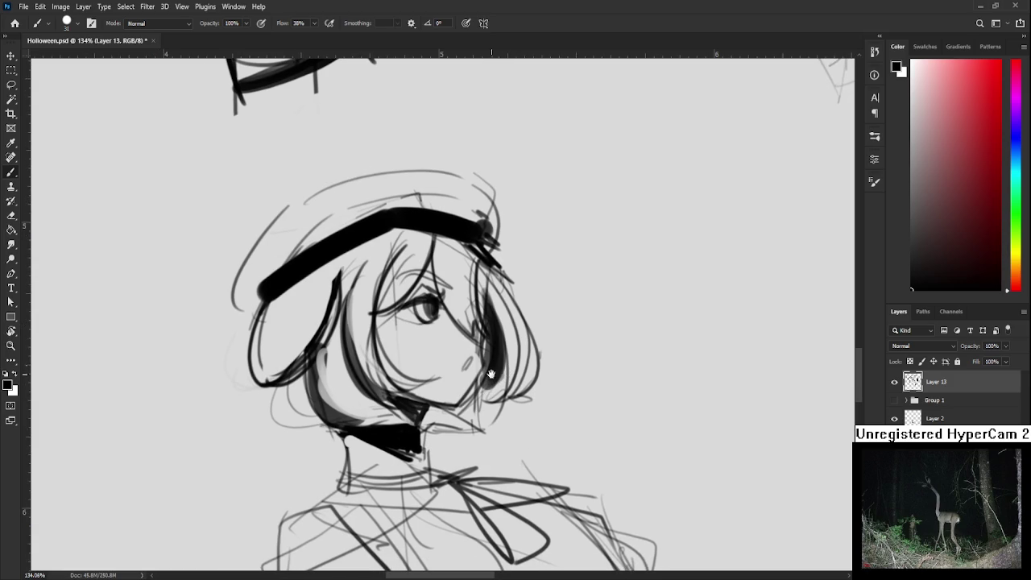
pyautogui.press('e')
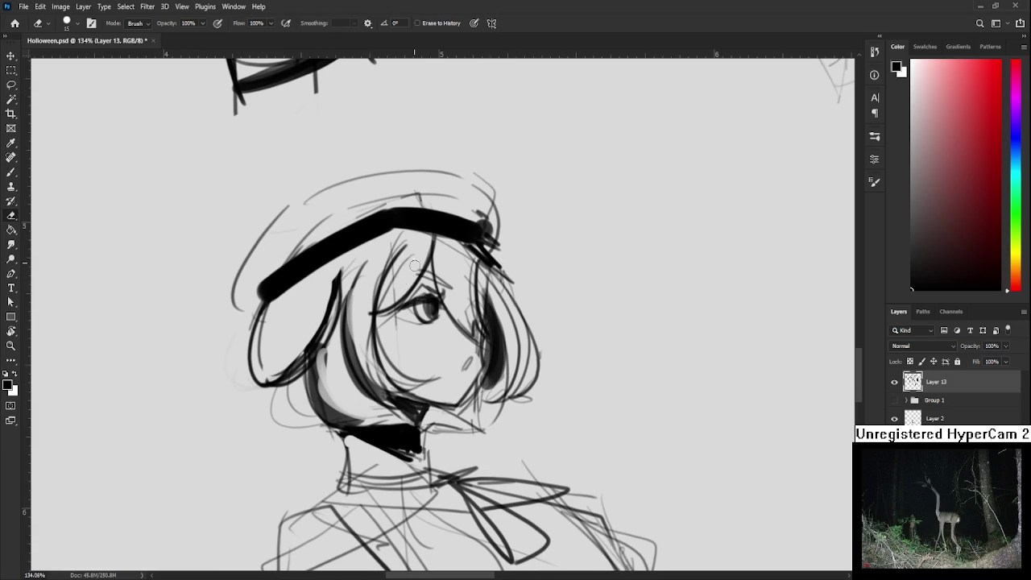
pyautogui.press('b')
# With a smaller brush, draw a thin eyelid line above the eye.
pyautogui.press('[')
pyautogui.press('[')
pyautogui.moveTo(442, 275)
pyautogui.mouseDown()
pyautogui.moveTo(408, 282)
pyautogui.moveTo(413, 300)
pyautogui.moveTo(454, 286)
pyautogui.moveTo(443, 330)
pyautogui.moveTo(462, 306)
pyautogui.moveTo(408, 362)
pyautogui.moveTo(411, 372)
pyautogui.mouseUp()
pyautogui.press('e')
pyautogui.moveTo(414, 321)
pyautogui.mouseDown()
pyautogui.moveTo(406, 355)
pyautogui.moveTo(337, 344)
pyautogui.moveTo(395, 351)
pyautogui.mouseUp()
pyautogui.press('b')
# Fill the neck tie solid black beneath the choker.
pyautogui.moveTo(439, 382)
pyautogui.mouseDown()
pyautogui.moveTo(413, 358)
pyautogui.moveTo(456, 448)
pyautogui.mouseUp()
pyautogui.moveTo(430, 359)
pyautogui.mouseDown()
pyautogui.moveTo(475, 448)
pyautogui.moveTo(441, 451)
pyautogui.moveTo(460, 378)
pyautogui.moveTo(499, 417)
pyautogui.moveTo(522, 406)
pyautogui.moveTo(514, 416)
pyautogui.mouseUp()
pyautogui.press('e')
pyautogui.press('b')
pyautogui.press('e')
pyautogui.scroll(-2, 499, 418)
# Ink thick black lines along the cape's bottom edge and left side.
pyautogui.scroll(-1, 499, 419)
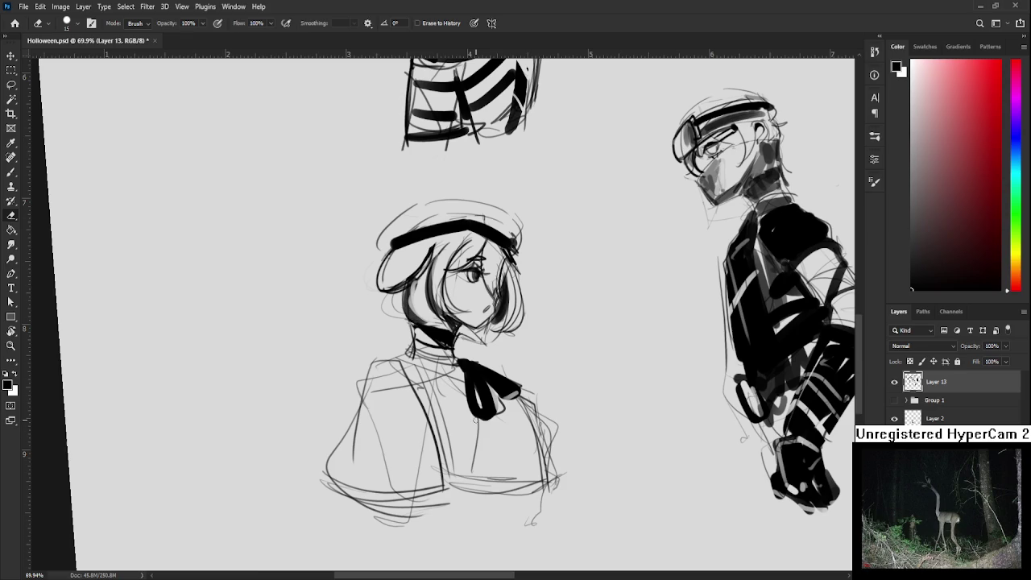
pyautogui.scroll(-2, 419, 451)
pyautogui.press('b')
pyautogui.moveTo(322, 471)
pyautogui.mouseDown()
pyautogui.moveTo(407, 504)
pyautogui.moveTo(444, 486)
pyautogui.mouseUp()
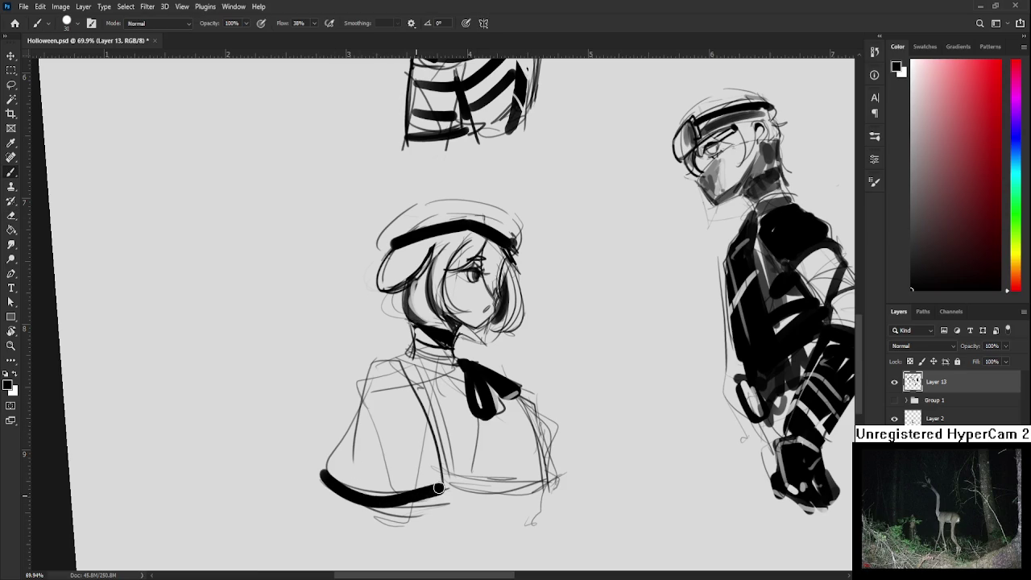
pyautogui.moveTo(516, 398); pyautogui.dragTo(552, 446)
pyautogui.moveTo(393, 360); pyautogui.dragTo(439, 487)
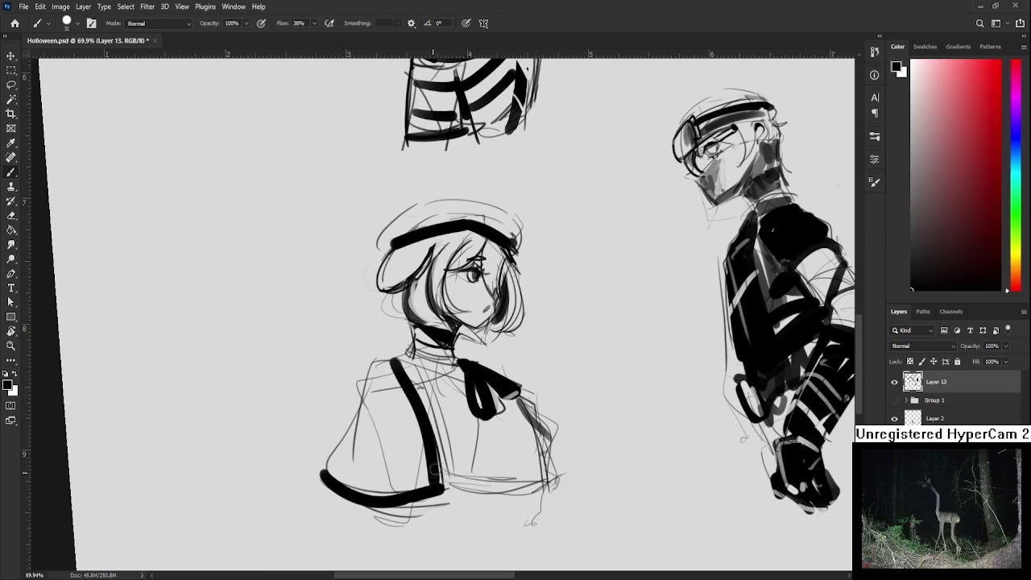
# Carve thin lines through the cape strokes into double lines and hollow out the bow tails.
pyautogui.press('e')
pyautogui.moveTo(398, 373); pyautogui.dragTo(435, 484)
pyautogui.moveTo(322, 474)
pyautogui.mouseDown()
pyautogui.moveTo(374, 506)
pyautogui.moveTo(441, 488)
pyautogui.mouseUp()
pyautogui.moveTo(476, 373)
pyautogui.mouseDown()
pyautogui.moveTo(439, 410)
pyautogui.moveTo(448, 451)
pyautogui.mouseUp()
pyautogui.moveTo(435, 401)
pyautogui.mouseDown()
pyautogui.moveTo(481, 438)
pyautogui.moveTo(511, 487)
pyautogui.mouseUp()
# Ink thick black lines along the cape's right edge and bottom.
pyautogui.press('b')
pyautogui.moveTo(483, 425)
pyautogui.mouseDown()
pyautogui.moveTo(512, 516)
pyautogui.moveTo(505, 453)
pyautogui.moveTo(516, 516)
pyautogui.mouseUp()
pyautogui.press('e')
pyautogui.press('b')
pyautogui.moveTo(491, 443)
pyautogui.mouseDown()
pyautogui.moveTo(511, 508)
pyautogui.moveTo(435, 520)
pyautogui.moveTo(512, 523)
pyautogui.mouseUp()
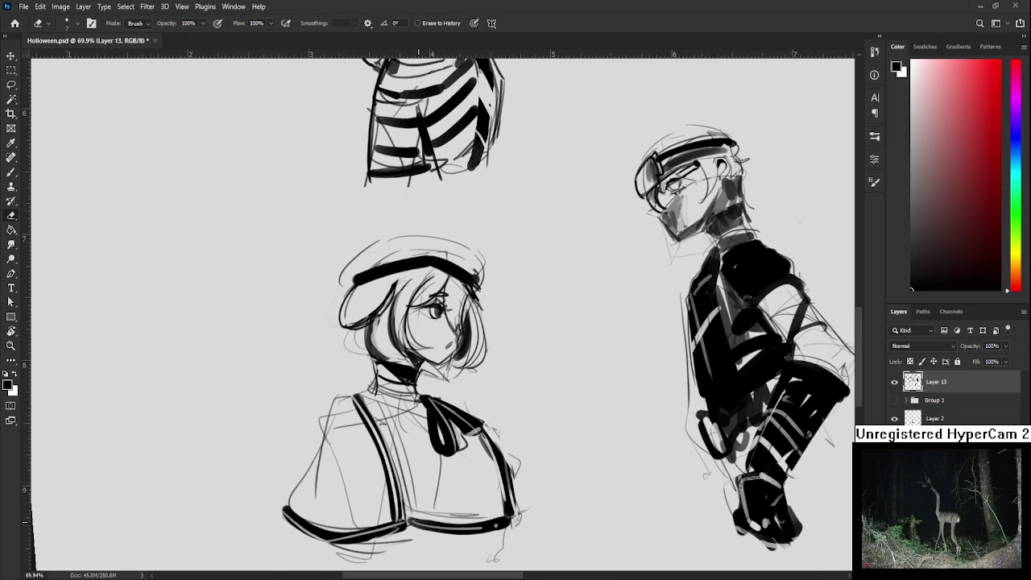
# Redraw the centre cape stroke and erase its upper part.
pyautogui.moveTo(392, 459); pyautogui.dragTo(421, 552)
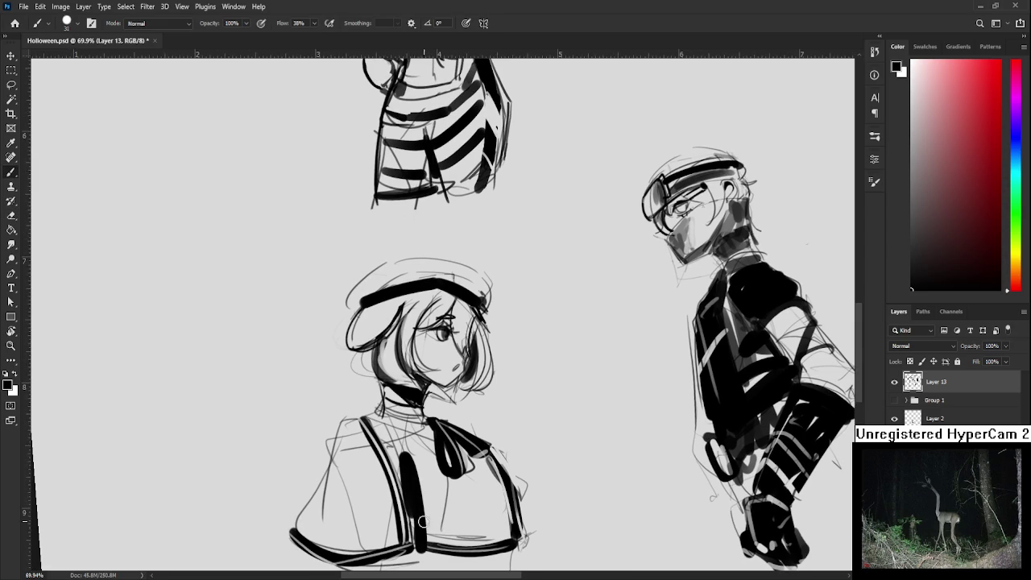
pyautogui.press('e')
pyautogui.hotkey('ctrl', 'z')
pyautogui.press('b')
pyautogui.moveTo(403, 455); pyautogui.dragTo(415, 532)
pyautogui.moveTo(430, 487); pyautogui.dragTo(415, 551)
pyautogui.press('e')
pyautogui.moveTo(411, 474)
pyautogui.mouseDown()
pyautogui.moveTo(412, 445)
pyautogui.moveTo(412, 487)
pyautogui.moveTo(403, 474)
pyautogui.moveTo(412, 493)
pyautogui.moveTo(397, 448)
pyautogui.moveTo(417, 513)
pyautogui.moveTo(427, 482)
pyautogui.mouseUp()
# Darken the left cape line.
pyautogui.press('b')
pyautogui.press('e')
pyautogui.press('b')
pyautogui.press('e')
pyautogui.press('b')
pyautogui.moveTo(379, 418); pyautogui.dragTo(399, 471)
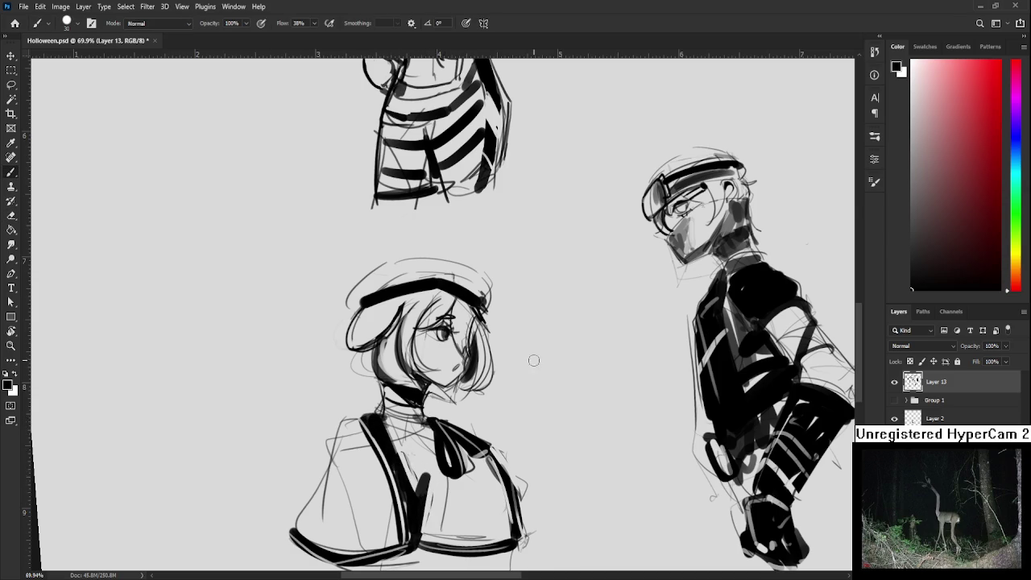
# Keep the canvas rotation at 0° and scroll up to the beret girl's head.
pyautogui.scroll(-2, 537, 362)
pyautogui.scroll(-2, 537, 361)
pyautogui.press('r')
pyautogui.moveTo(499, 241); pyautogui.dragTo(451, 266)
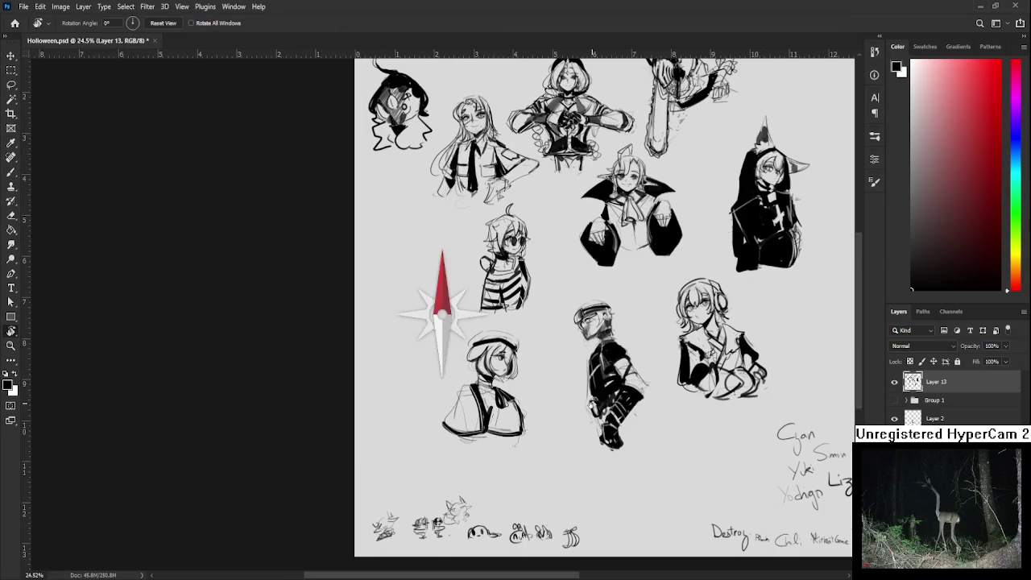
pyautogui.scroll(1, 499, 367)
pyautogui.scroll(2, 500, 366)
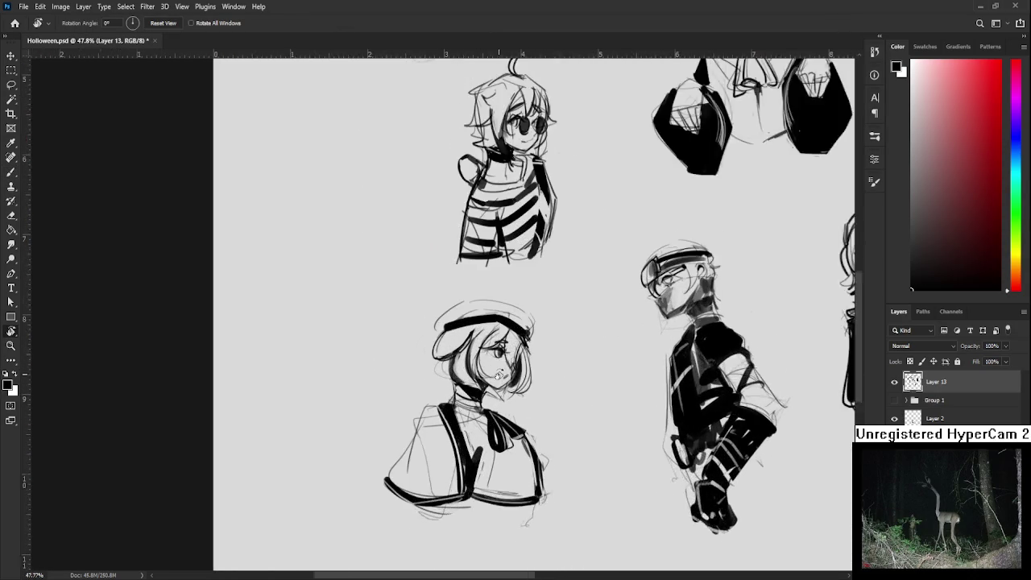
pyautogui.scroll(1, 499, 366)
# Lasso the beret girl's head, nudge it down with a transform and deselect.
pyautogui.press('l')
pyautogui.moveTo(439, 409)
pyautogui.mouseDown()
pyautogui.moveTo(567, 283)
pyautogui.moveTo(451, 410)
pyautogui.mouseUp()
pyautogui.hotkey('ctrl', 't')
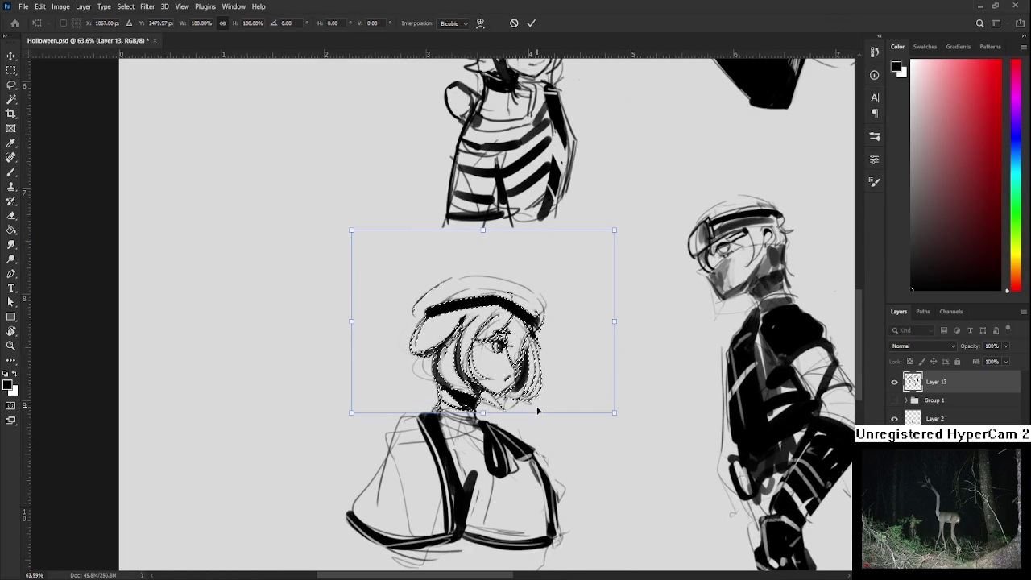
pyautogui.press('Down')
pyautogui.press('Down')
pyautogui.press('Down')
pyautogui.press('Down')
pyautogui.press('Down')
pyautogui.press('Down')
pyautogui.press('Return')
pyautogui.hotkey('ctrl', 'd')
# Switch to the Eraser and scroll down to the capelet hem.
pyautogui.press('e')
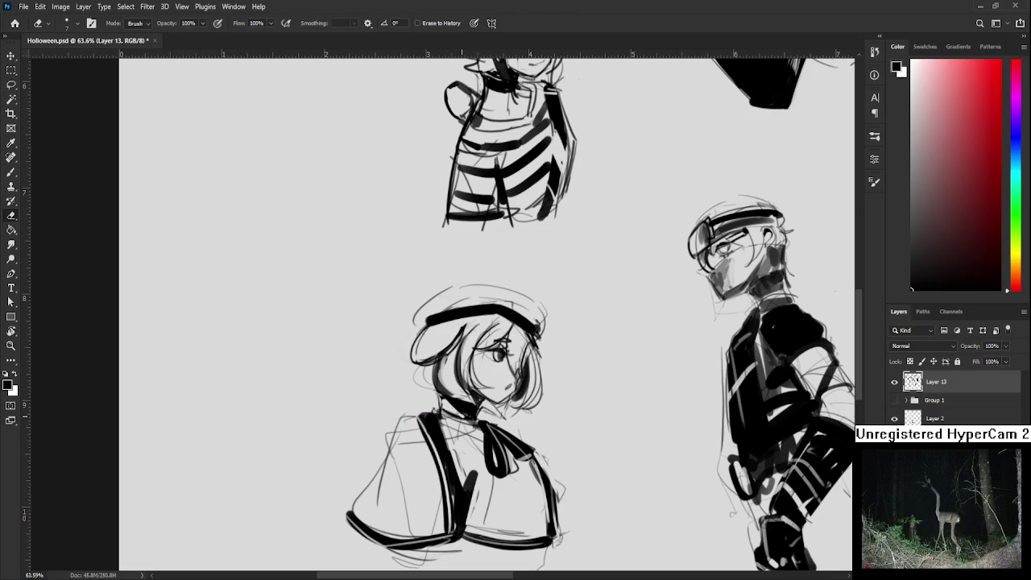
pyautogui.press('b')
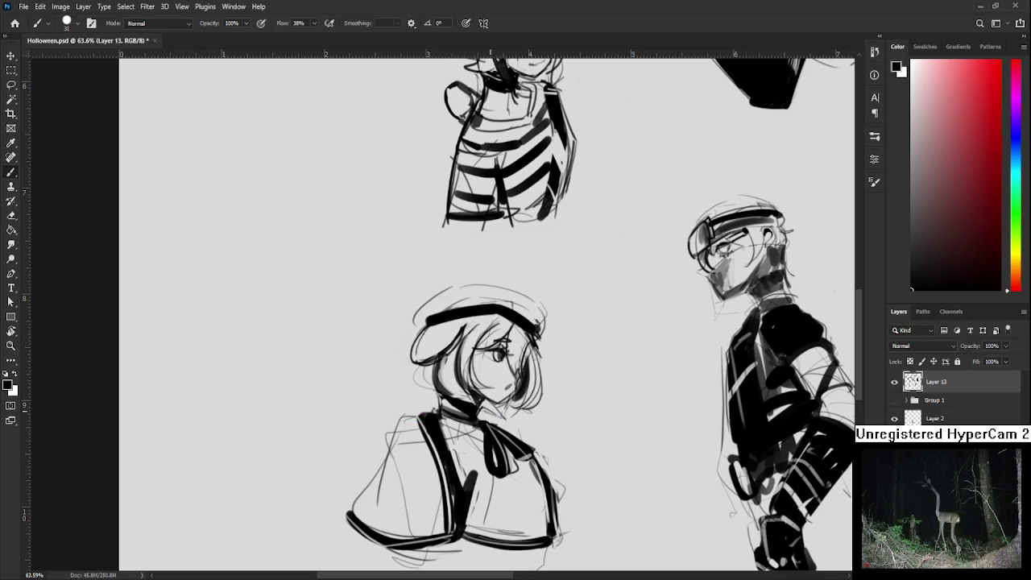
pyautogui.scroll(-3, 499, 377)
pyautogui.scroll(-2, 483, 395)
pyautogui.scroll(-2, 475, 411)
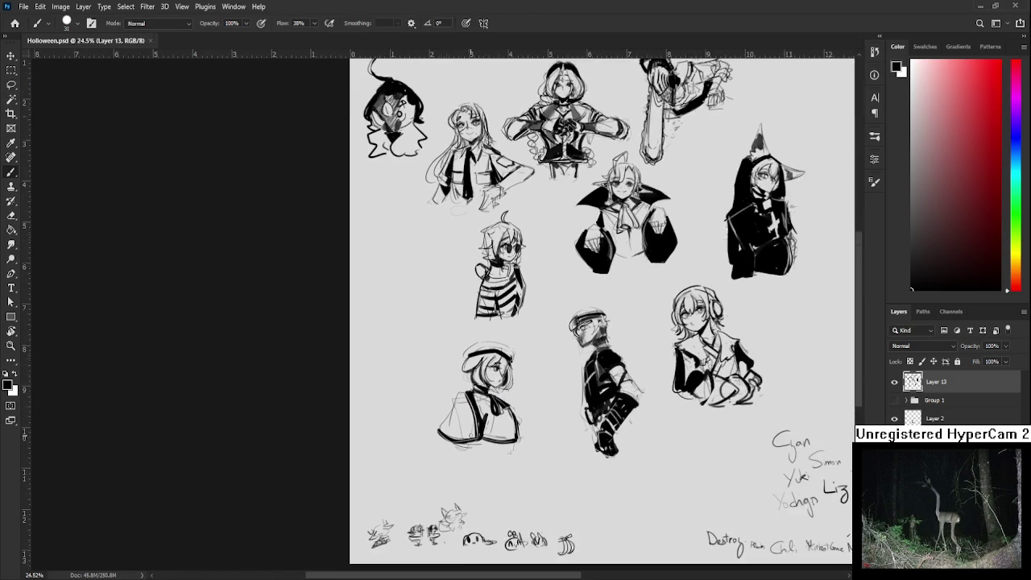
pyautogui.scroll(3, 469, 435)
pyautogui.press('e')
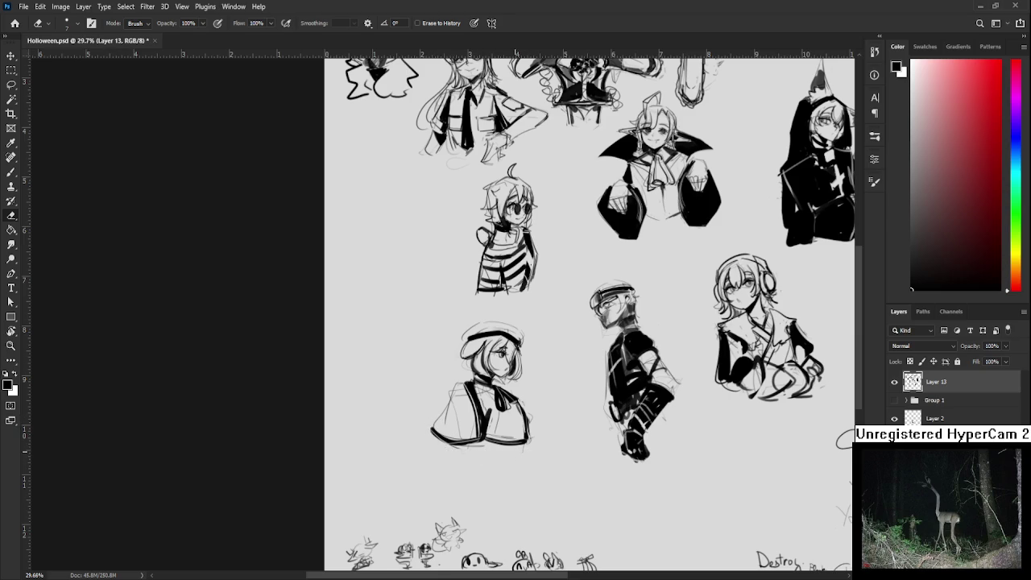
pyautogui.scroll(-2, 472, 412)
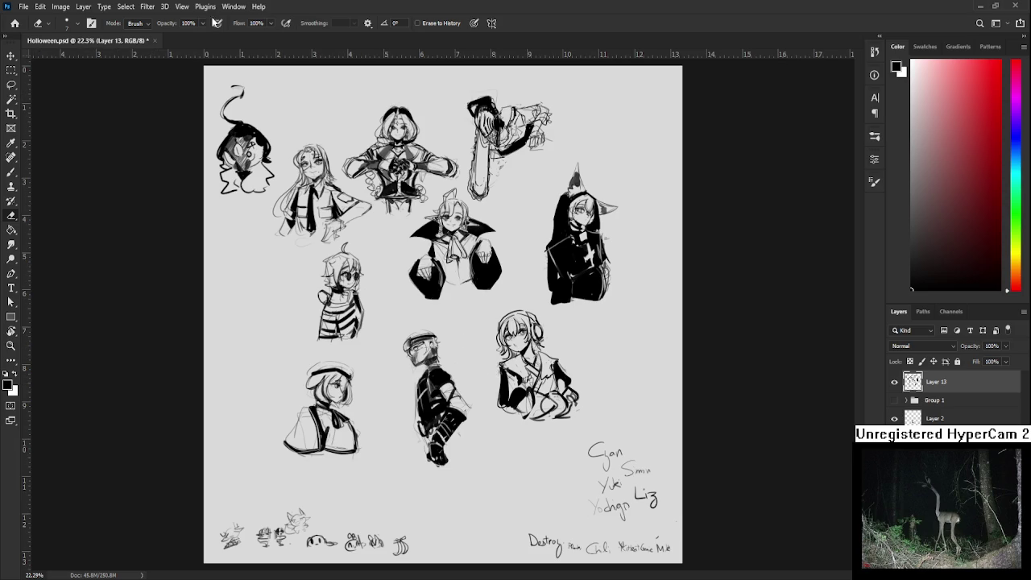
pyautogui.click(8, 24)
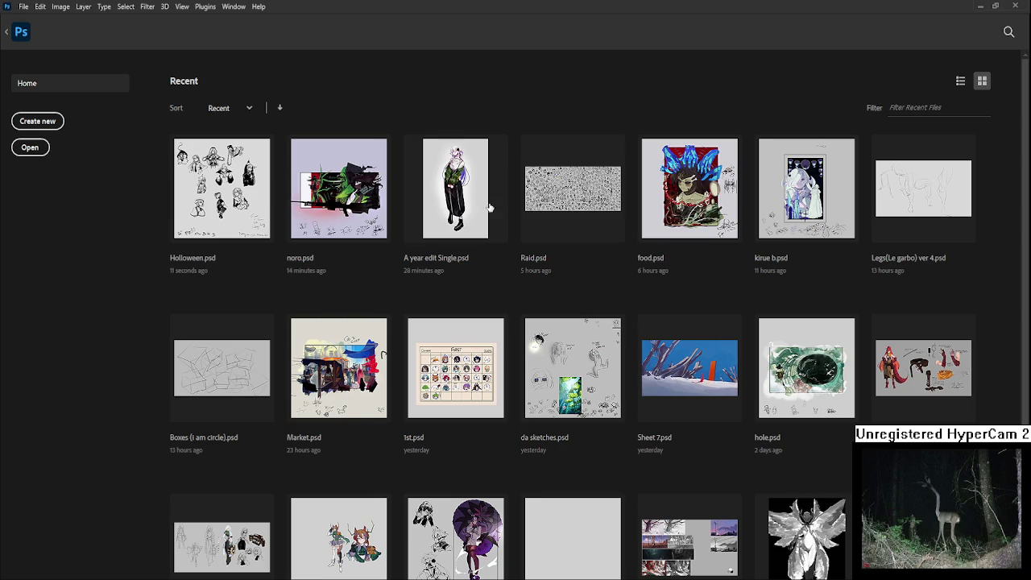
pyautogui.click(207, 194)
pyautogui.click(893, 382)
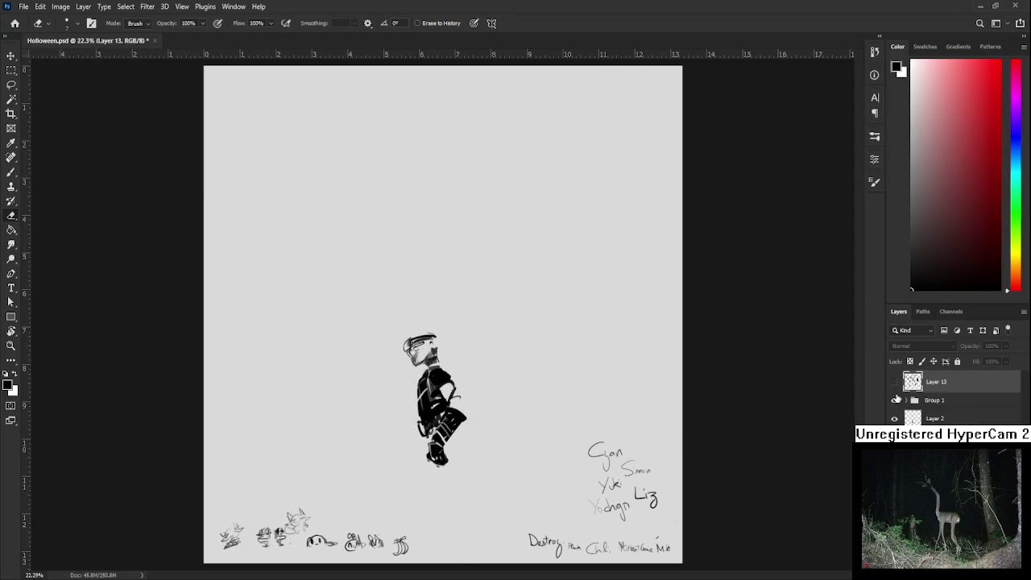
pyautogui.click(894, 400)
pyautogui.scroll(1, 623, 372)
pyautogui.scroll(1, 623, 372)
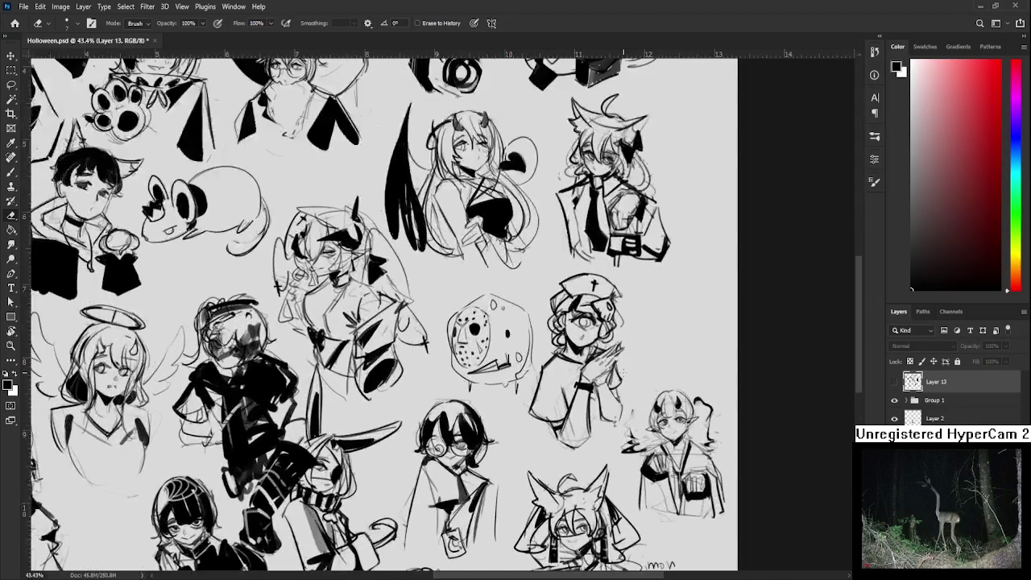
pyautogui.scroll(2, 623, 372)
pyautogui.scroll(1, 620, 378)
pyautogui.scroll(1, 604, 435)
pyautogui.scroll(-1, 596, 474)
pyautogui.scroll(-1, 595, 469)
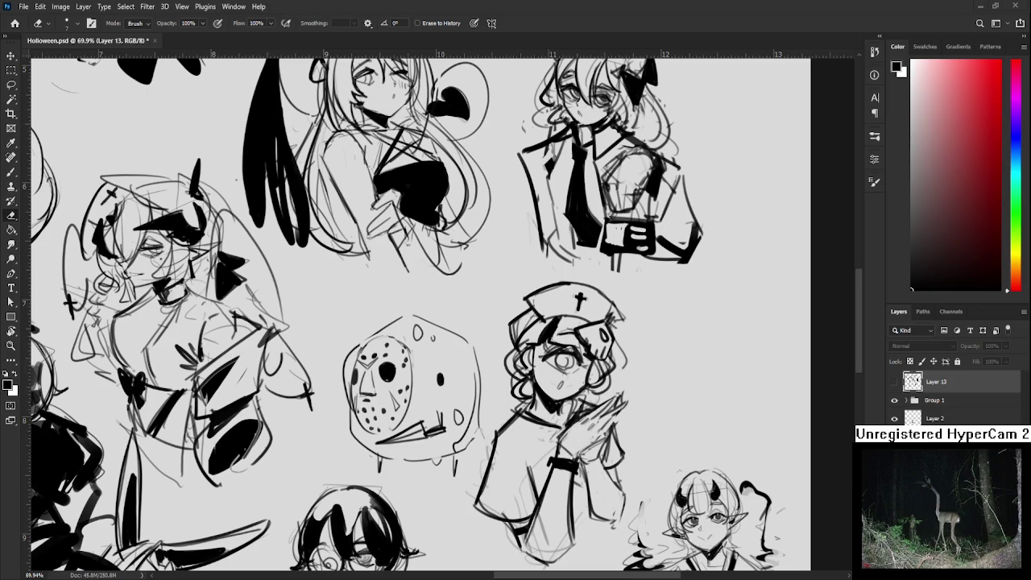
pyautogui.scroll(-2, 306, 258)
pyautogui.scroll(-2, 306, 258)
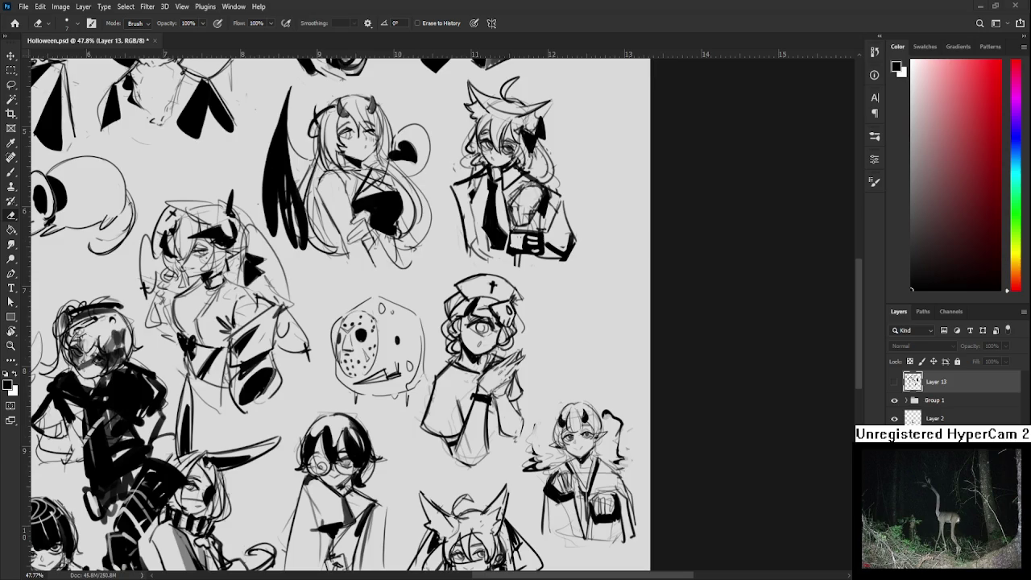
pyautogui.click(893, 382)
pyautogui.scroll(-3, 548, 395)
pyautogui.scroll(-2, 547, 394)
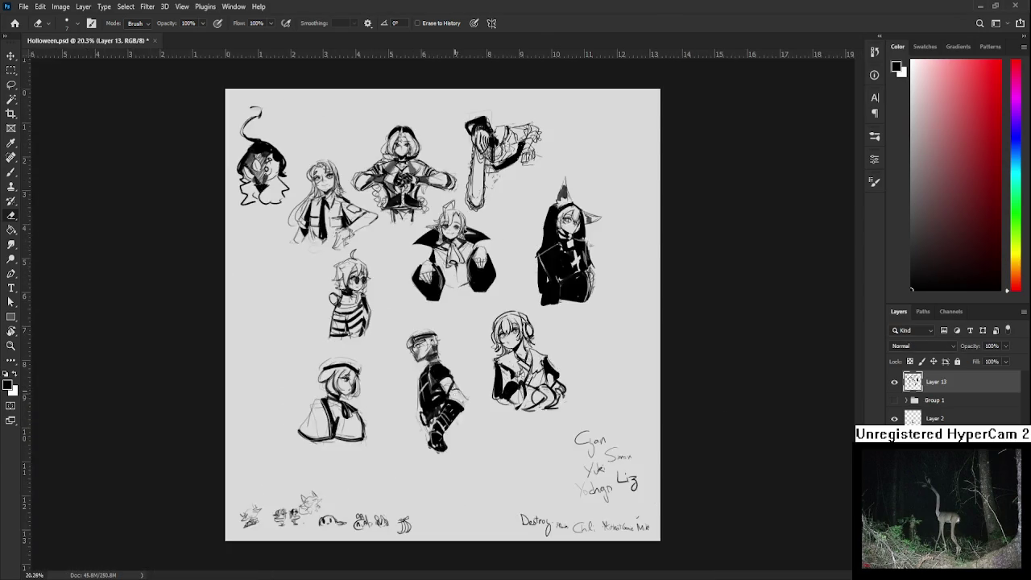
pyautogui.scroll(3, 435, 387)
pyautogui.doubleClick(893, 419)
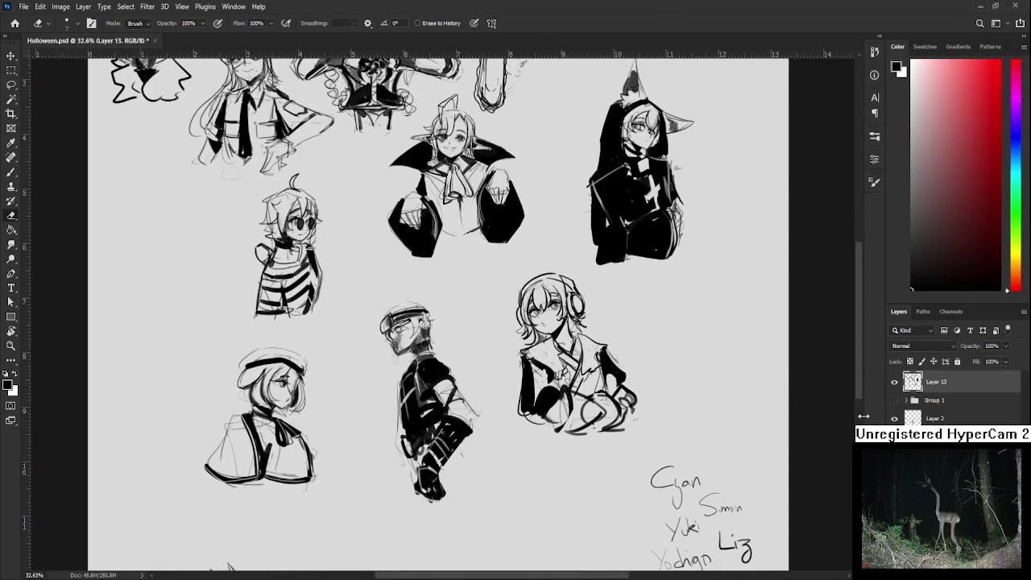
# Lasso the helmet figure and try copying it to a new layer, then undo.
pyautogui.press('l')
pyautogui.moveTo(367, 290); pyautogui.dragTo(420, 288)
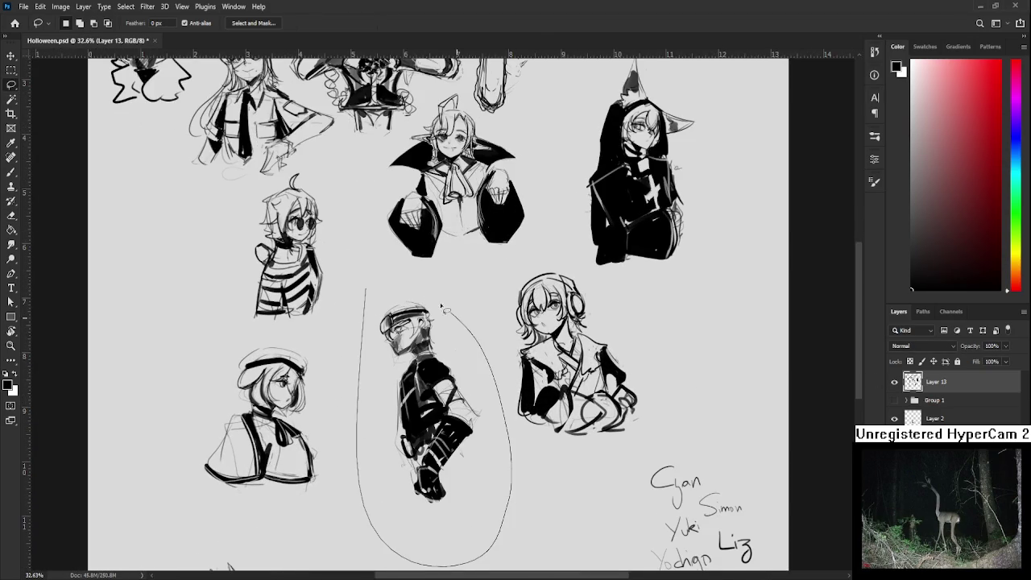
pyautogui.hotkey('ctrl', 'j')
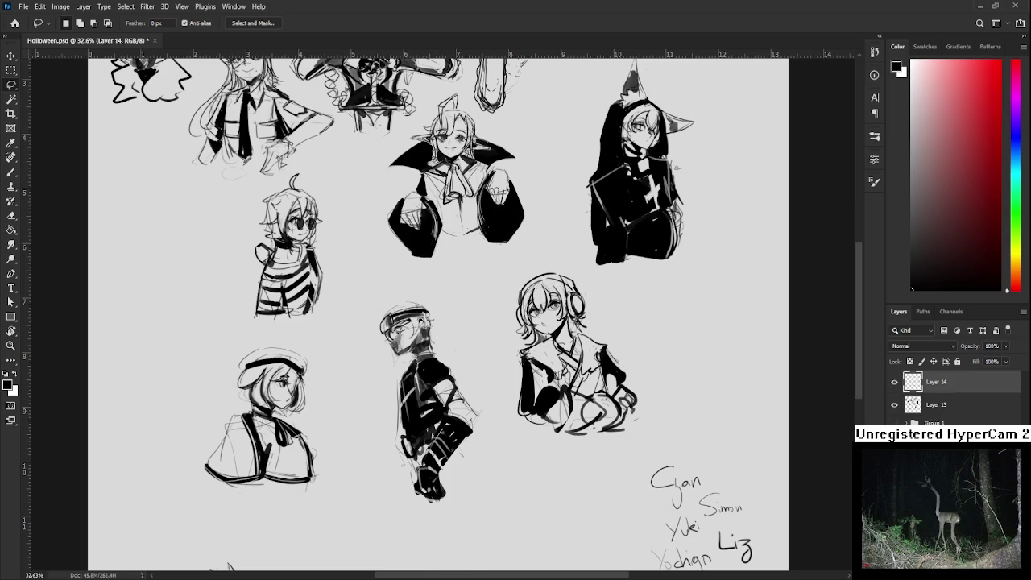
pyautogui.hotkey('ctrl', 'z')
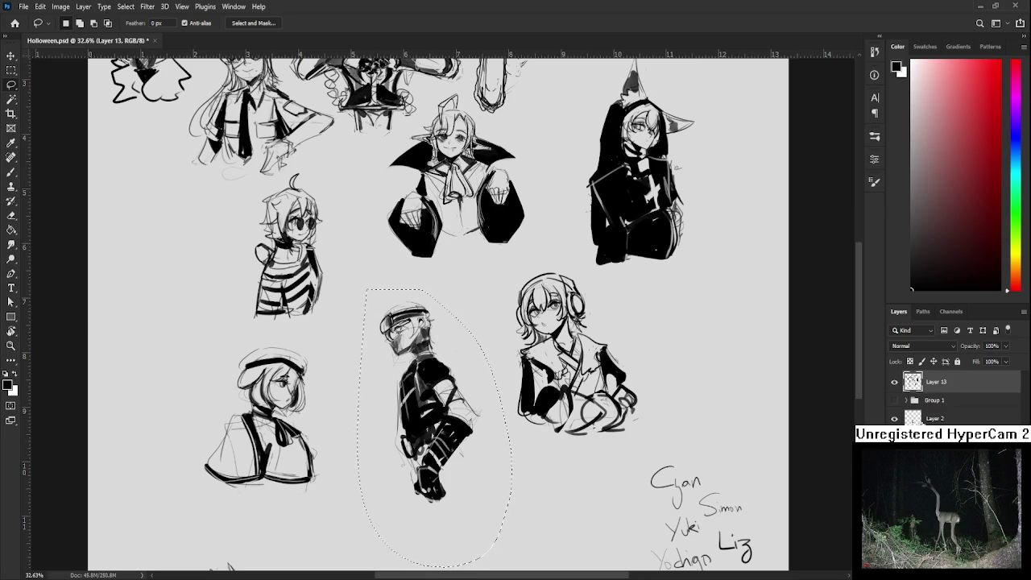
# Create Layer 14 and drag it to the top of the stack above Group 1.
pyautogui.click(934, 418)
pyautogui.hotkey('ctrl', 'j')
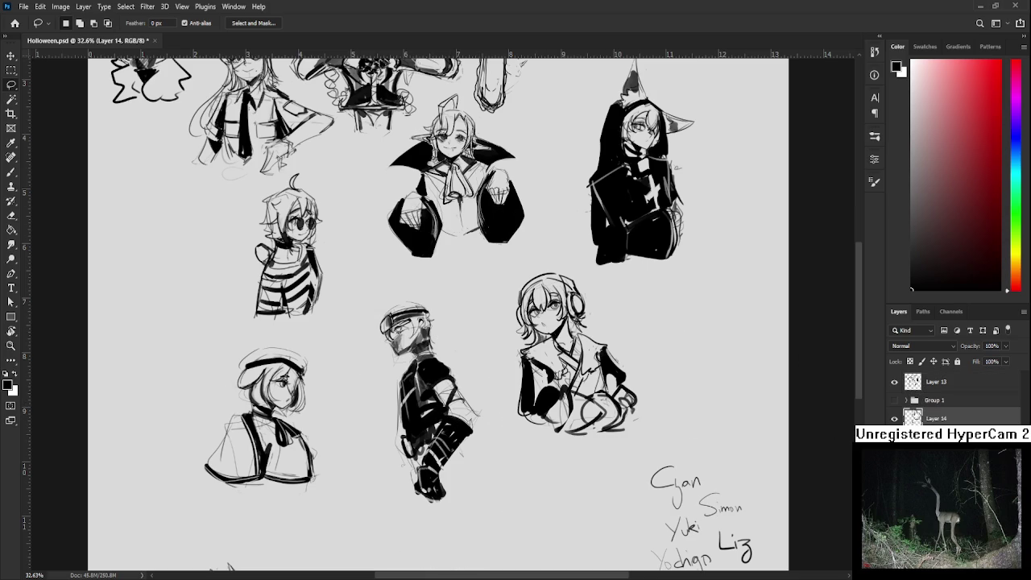
pyautogui.moveTo(915, 412); pyautogui.dragTo(918, 378)
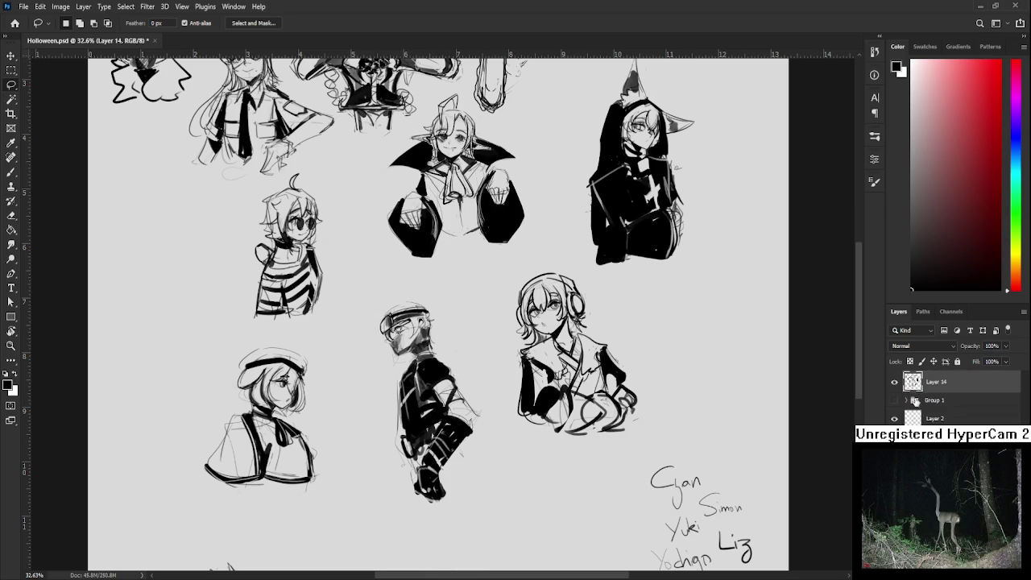
pyautogui.scroll(1, 325, 372)
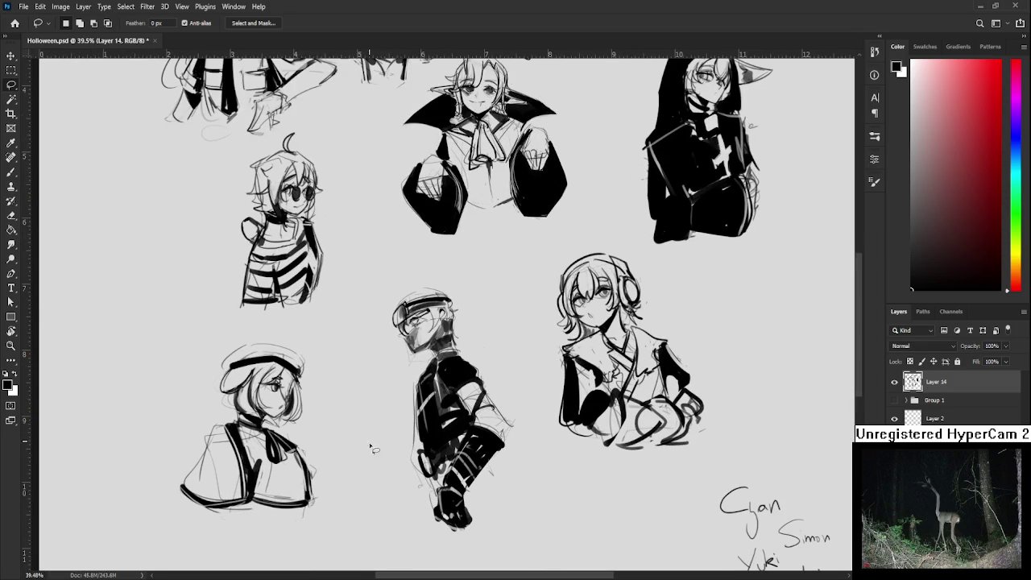
pyautogui.press('e')
pyautogui.press('l')
pyautogui.press('e')
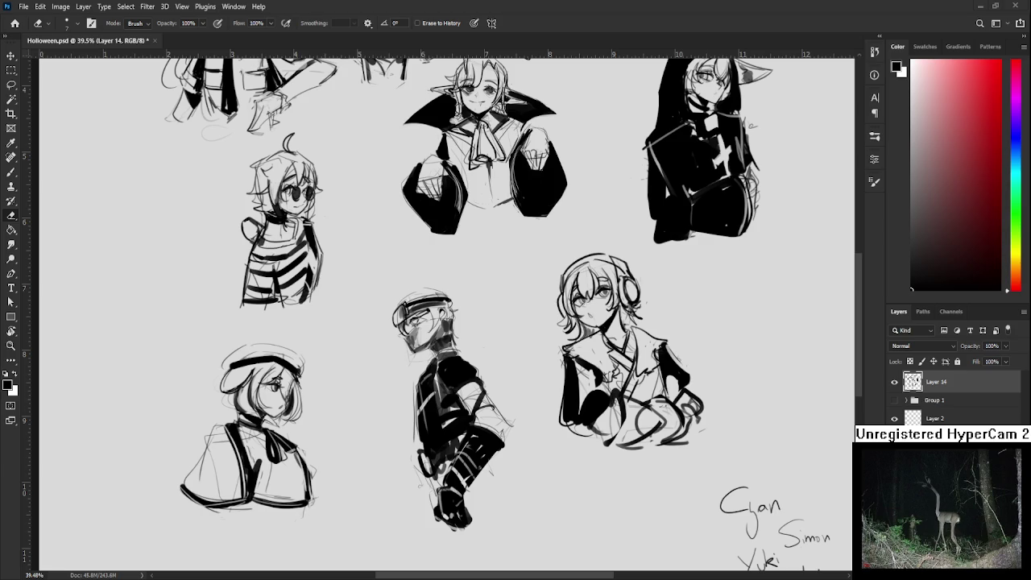
pyautogui.moveTo(443, 314); pyautogui.dragTo(467, 305)
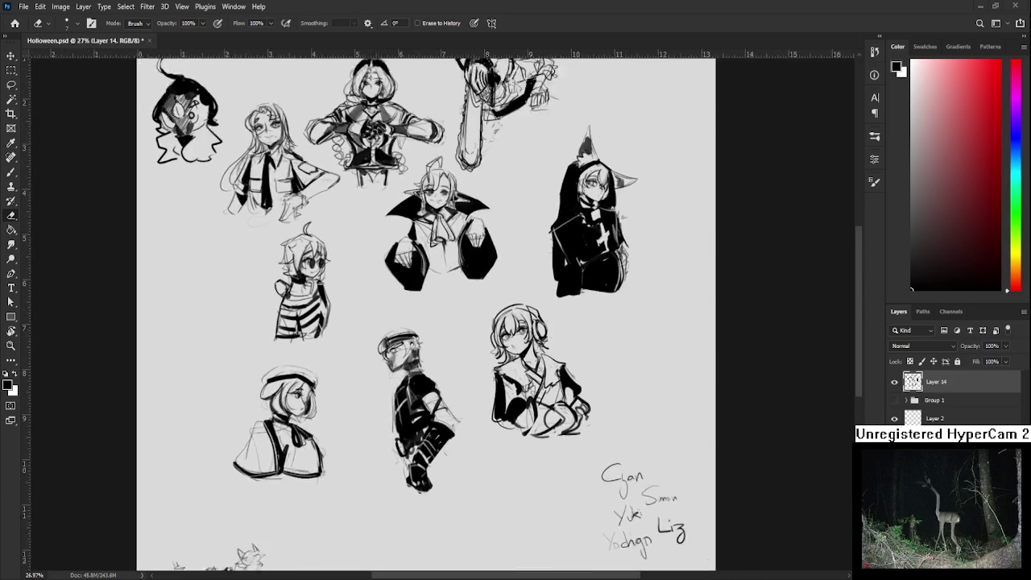
# Lasso the headphone character and shift it slightly left with a transform.
pyautogui.scroll(2, 533, 355)
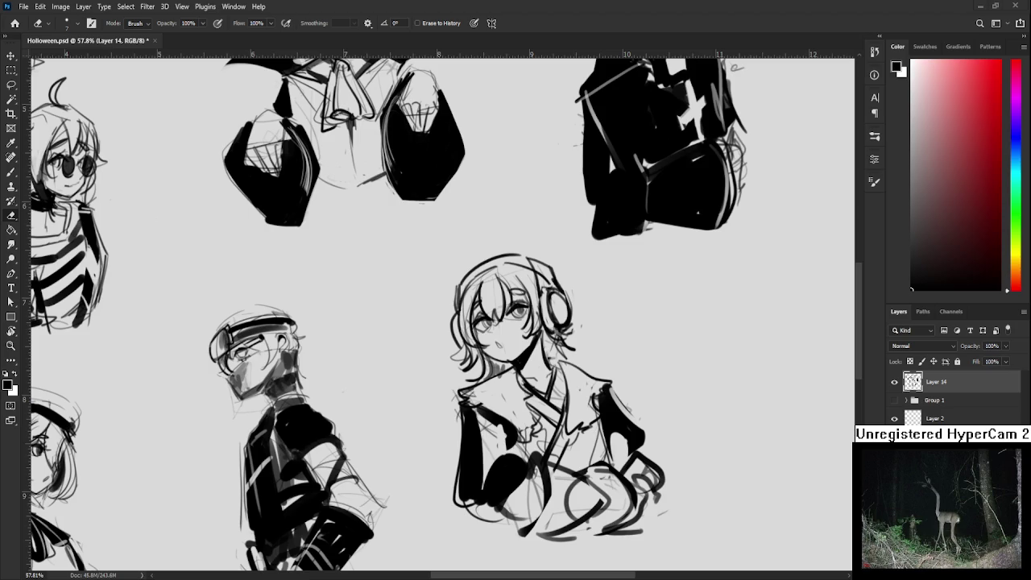
pyautogui.scroll(-2, 393, 436)
pyautogui.scroll(-2, 435, 377)
pyautogui.scroll(1, 435, 377)
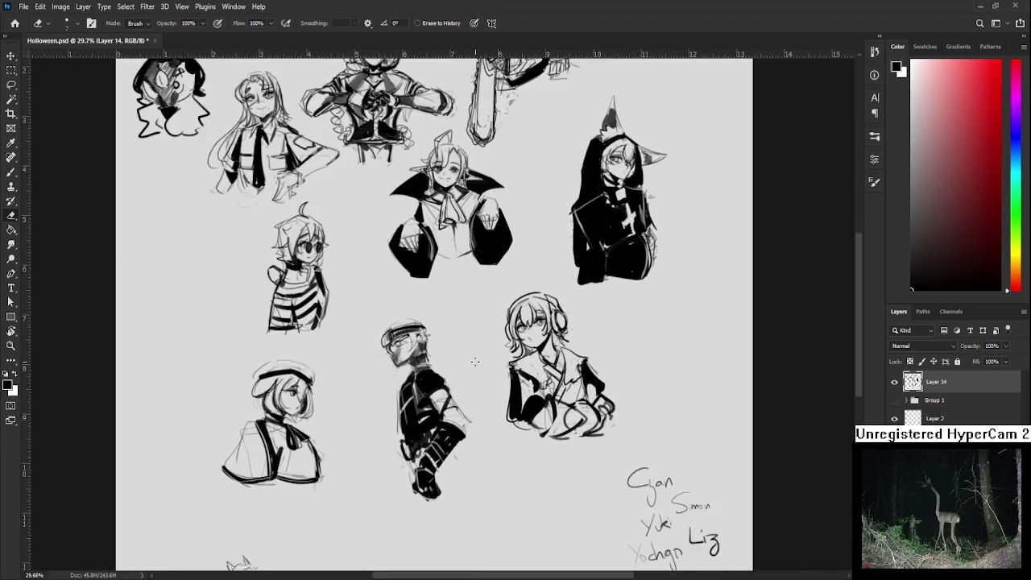
pyautogui.scroll(1, 435, 377)
pyautogui.press('l')
pyautogui.moveTo(452, 294)
pyautogui.mouseDown()
pyautogui.moveTo(606, 289)
pyautogui.moveTo(481, 369)
pyautogui.moveTo(484, 288)
pyautogui.moveTo(504, 469)
pyautogui.mouseUp()
pyautogui.hotkey('ctrl', 't')
pyautogui.moveTo(652, 412); pyautogui.dragTo(626, 412)
pyautogui.press('Return')
# Fill both headphone ear cups solid black.
pyautogui.scroll(1, 538, 322)
pyautogui.press('b')
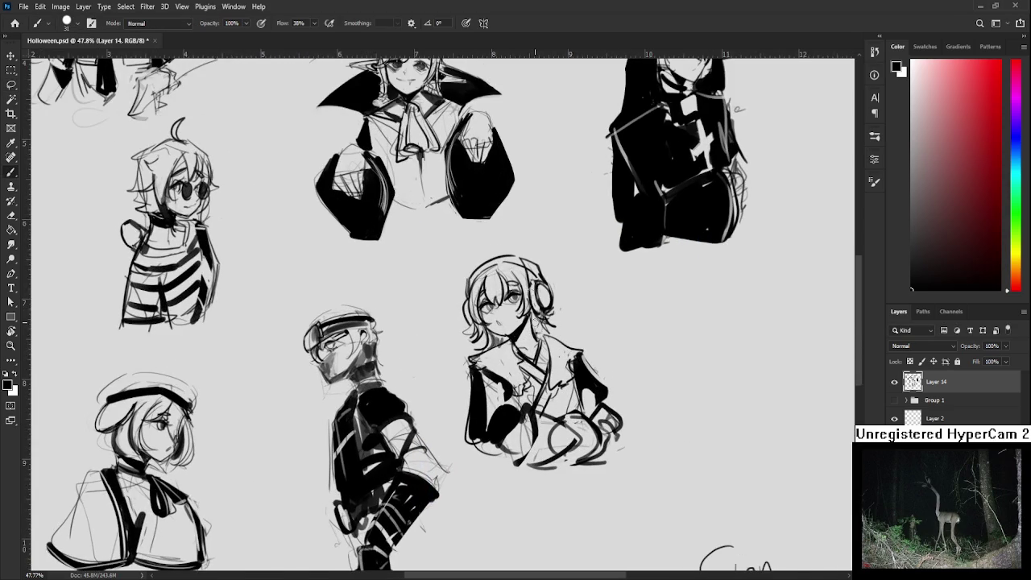
pyautogui.moveTo(486, 273)
pyautogui.mouseDown()
pyautogui.moveTo(496, 301)
pyautogui.moveTo(468, 324)
pyautogui.mouseUp()
pyautogui.hotkey('ctrl', 'z')
pyautogui.moveTo(533, 287)
pyautogui.mouseDown()
pyautogui.moveTo(534, 310)
pyautogui.moveTo(551, 301)
pyautogui.mouseUp()
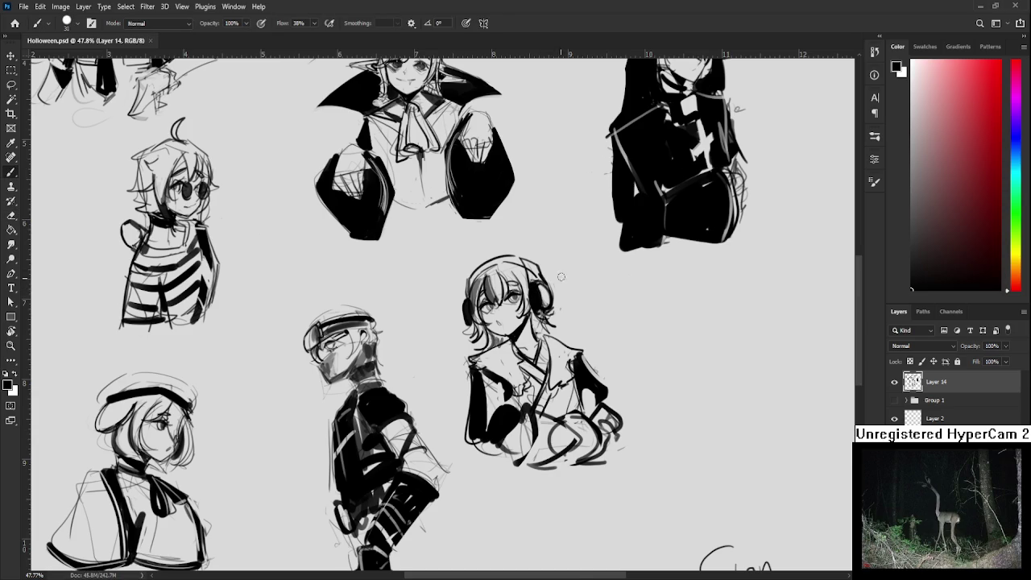
pyautogui.scroll(-3, 579, 280)
pyautogui.scroll(1, 720, 462)
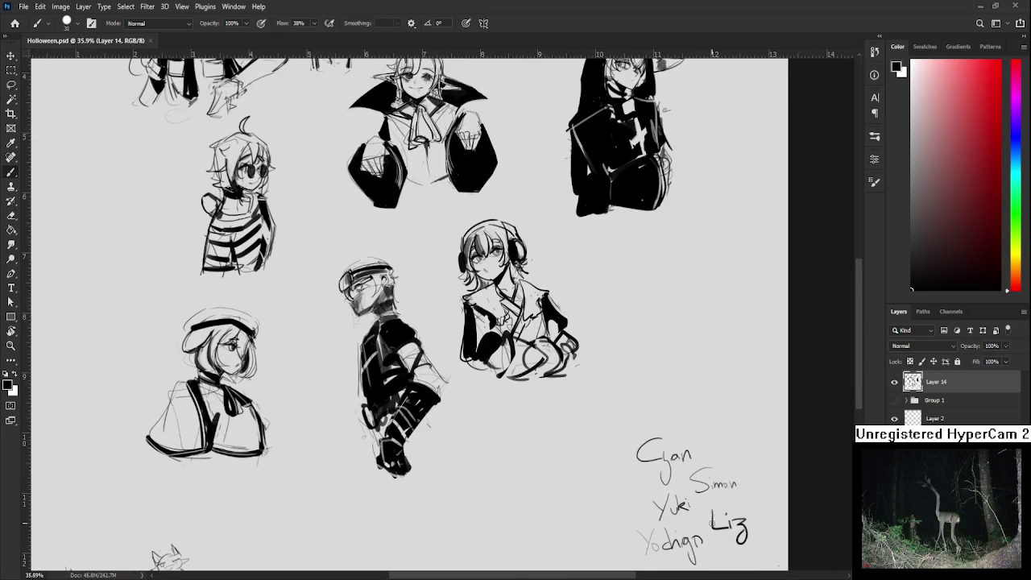
pyautogui.scroll(-2, 701, 458)
# Lasso and delete the four used names from the list on Layer 2.
pyautogui.press('l')
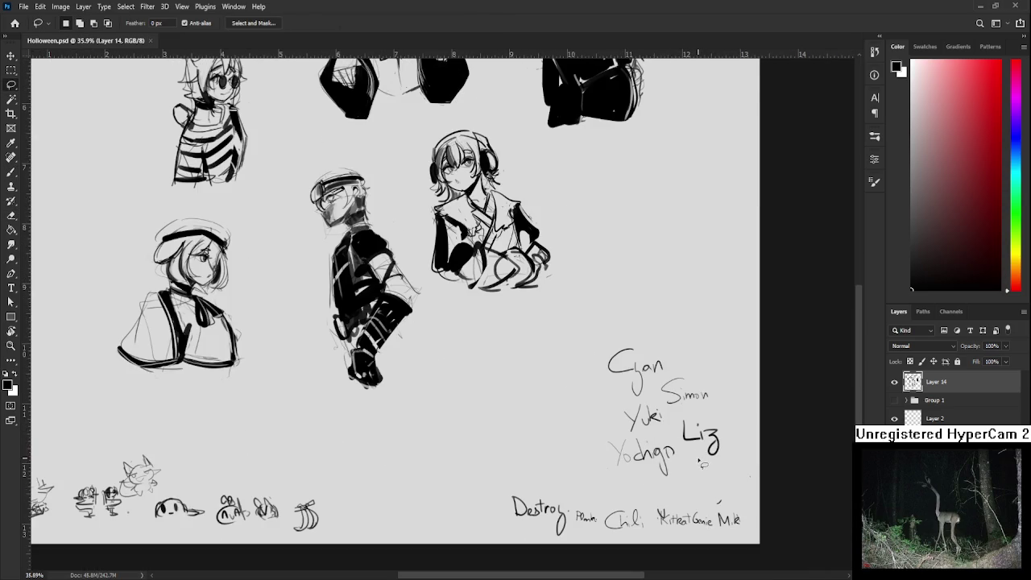
pyautogui.keyDown('ctrl'); pyautogui.click(701, 464); pyautogui.keyUp('ctrl')
pyautogui.moveTo(675, 438); pyautogui.dragTo(725, 447)
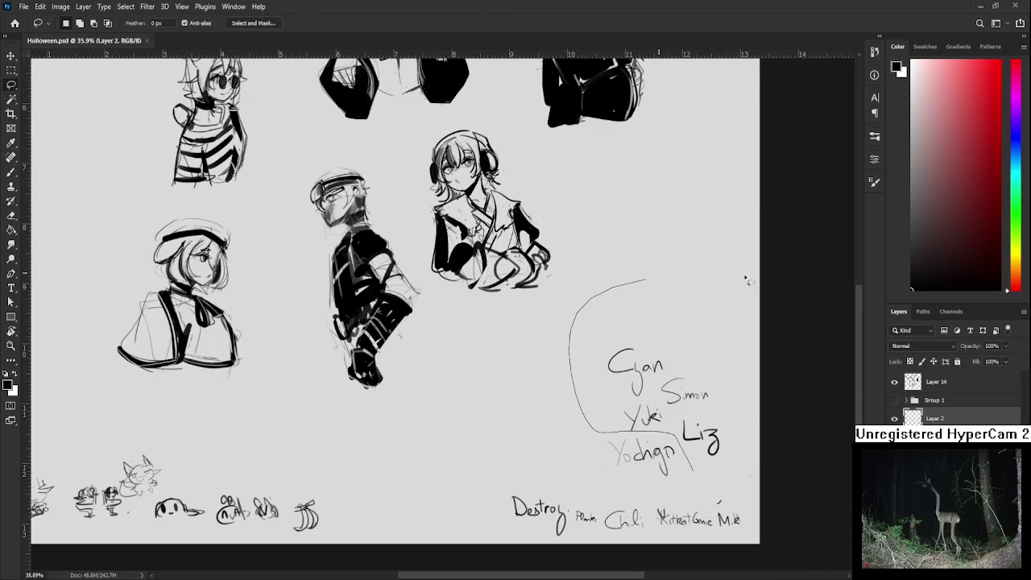
pyautogui.press('Delete')
# Move the one remaining name just left of the Destroy note at the page bottom.
pyautogui.moveTo(702, 488)
pyautogui.mouseDown()
pyautogui.moveTo(608, 425)
pyautogui.moveTo(716, 488)
pyautogui.mouseUp()
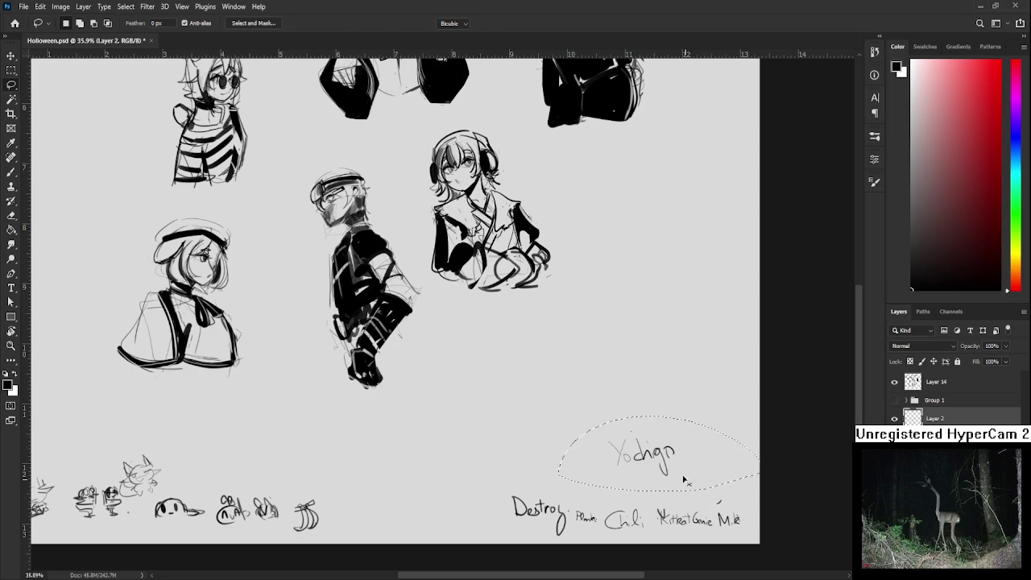
pyautogui.hotkey('ctrl', 't')
pyautogui.moveTo(667, 457); pyautogui.dragTo(498, 507)
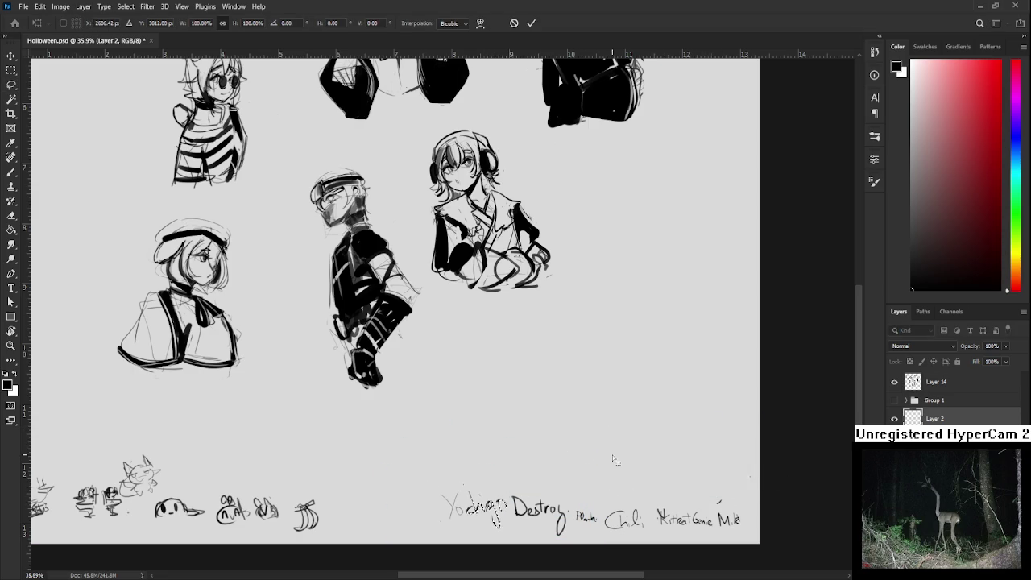
pyautogui.press('Return')
pyautogui.scroll(1, 699, 443)
pyautogui.scroll(1, 699, 443)
pyautogui.scroll(-1, 685, 425)
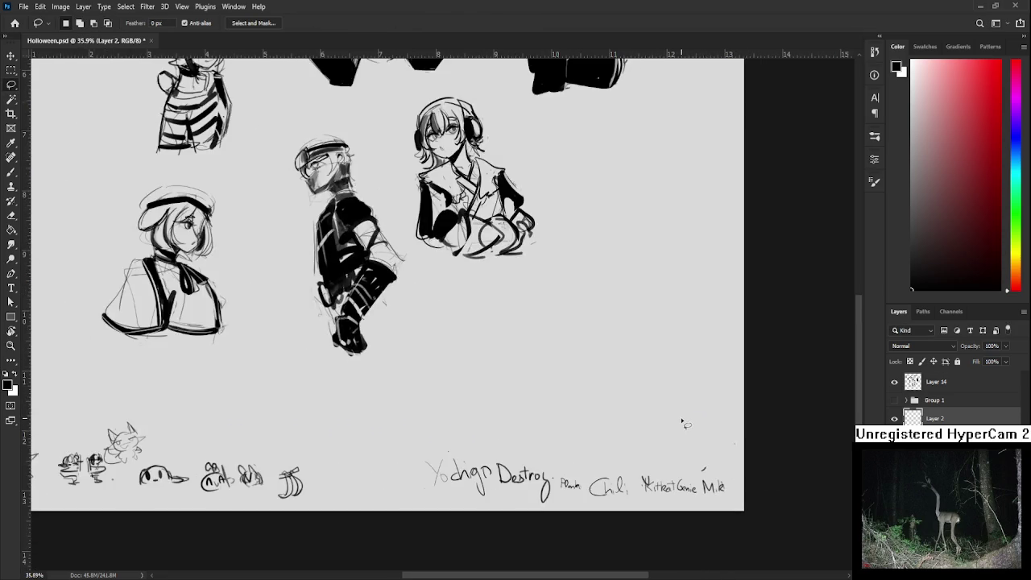
pyautogui.scroll(-1, 682, 421)
pyautogui.scroll(-1, 645, 433)
pyautogui.scroll(1, 640, 435)
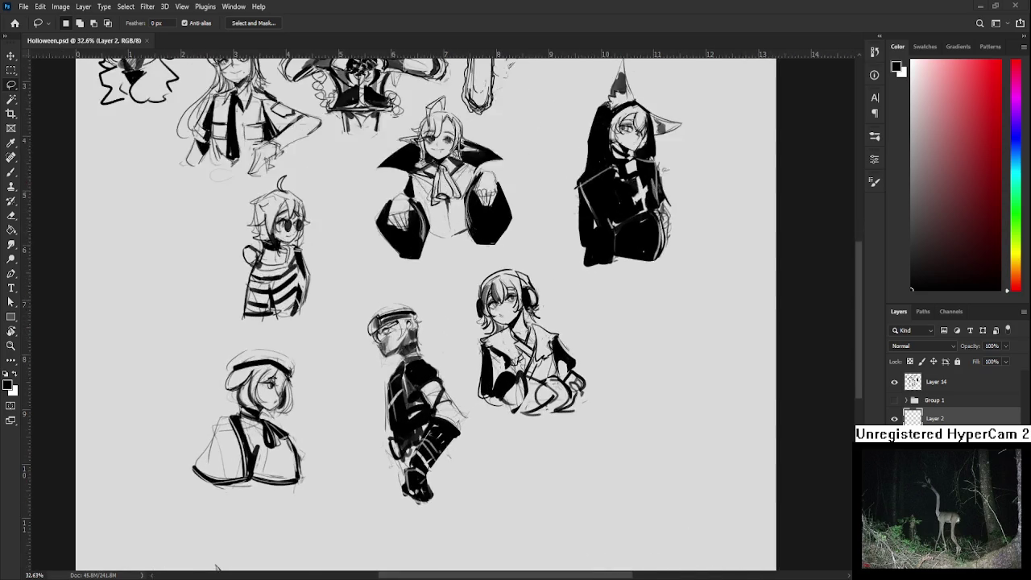
pyautogui.scroll(-2, 442, 314)
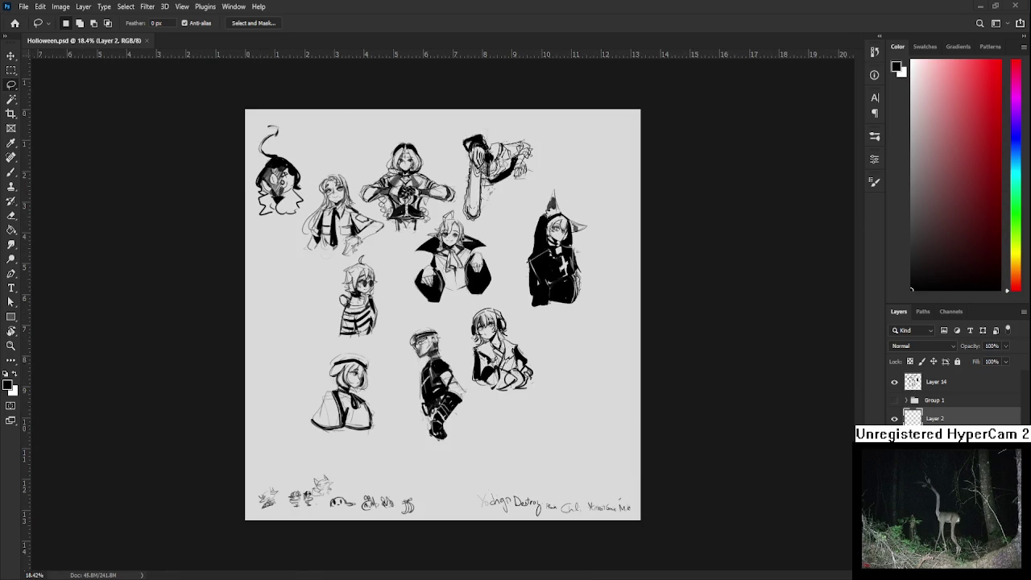
pyautogui.scroll(3, 465, 298)
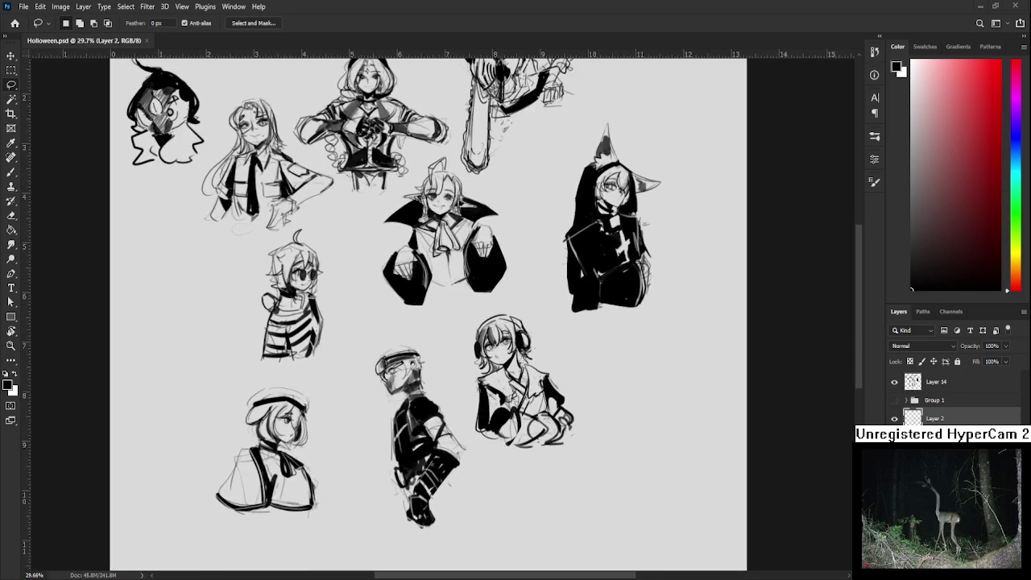
pyautogui.hotkey('ctrl', '-')
pyautogui.hotkey('ctrl', '-')
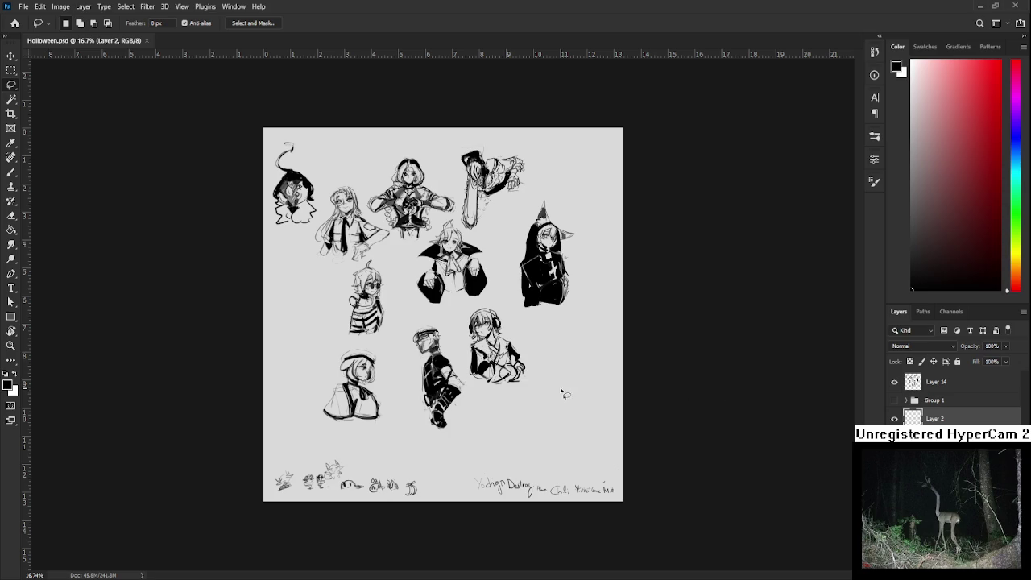
pyautogui.hotkey('ctrl', '+')
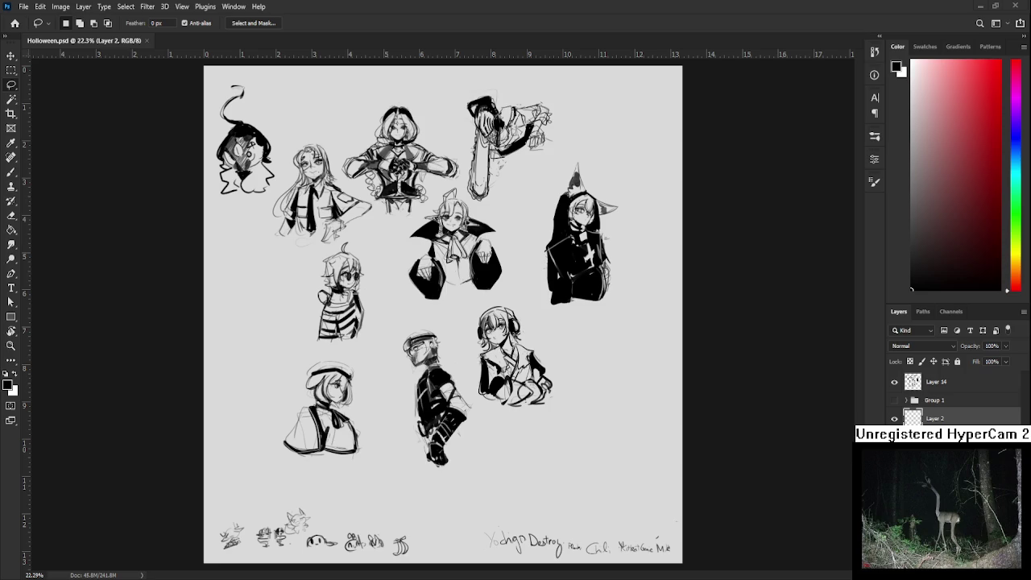
pyautogui.scroll(-1, 443, 314)
pyautogui.scroll(-2, 443, 314)
pyautogui.scroll(-1, 443, 314)
pyautogui.scroll(3, 443, 314)
pyautogui.scroll(1, 423, 370)
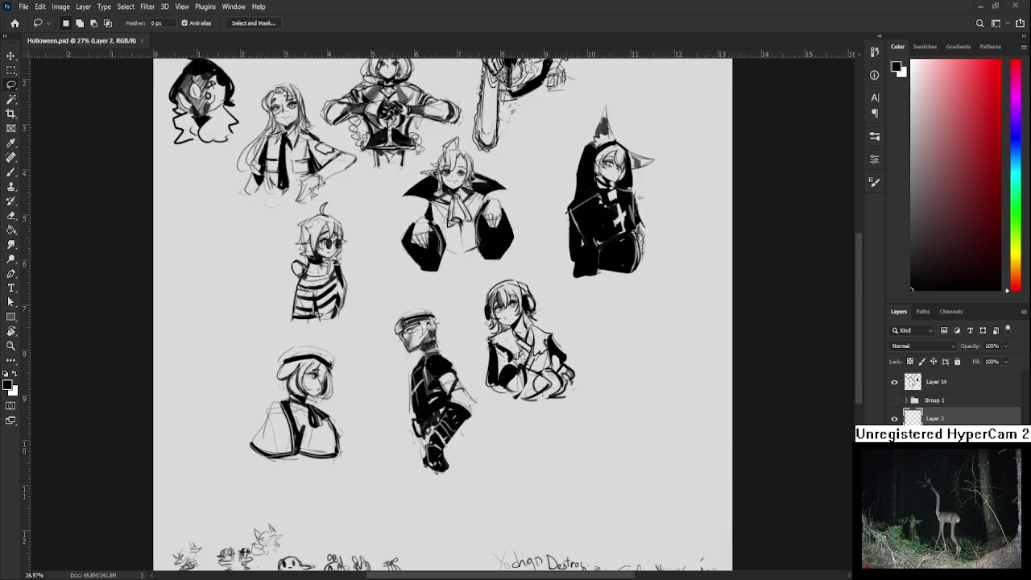
pyautogui.scroll(1, 423, 371)
pyautogui.scroll(1, 423, 370)
pyautogui.scroll(1, 382, 345)
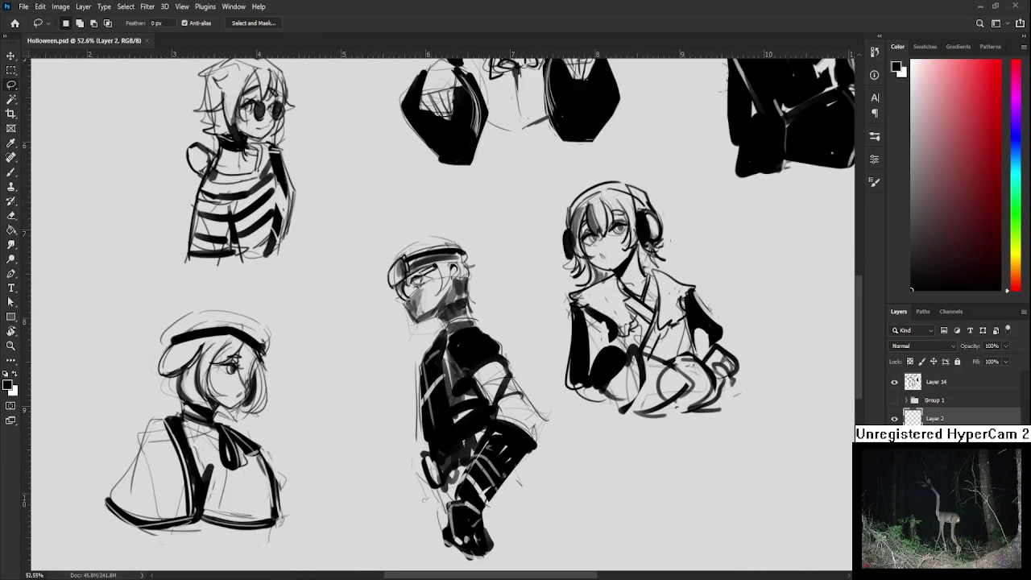
pyautogui.scroll(-2, 418, 393)
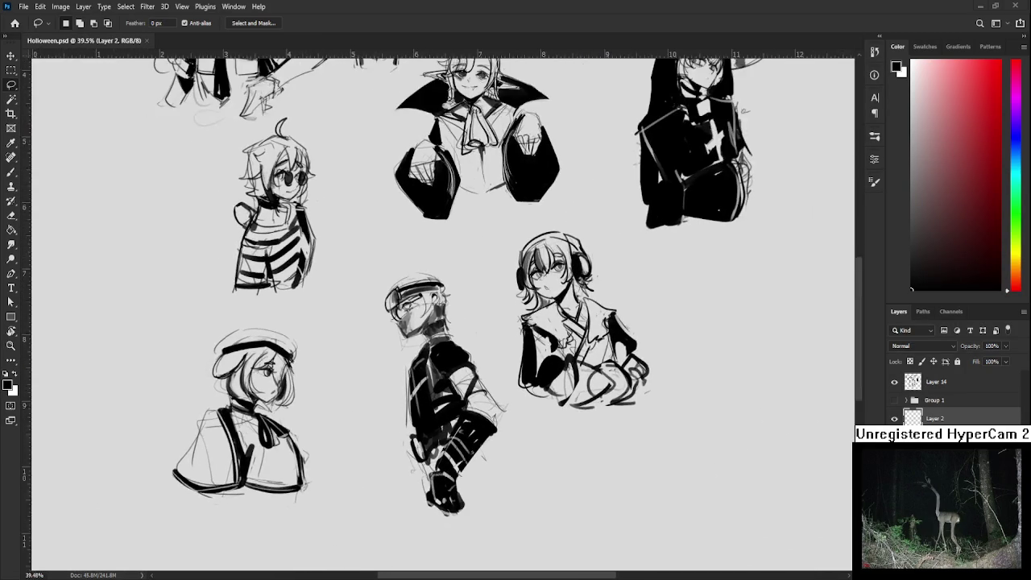
pyautogui.scroll(-2, 417, 393)
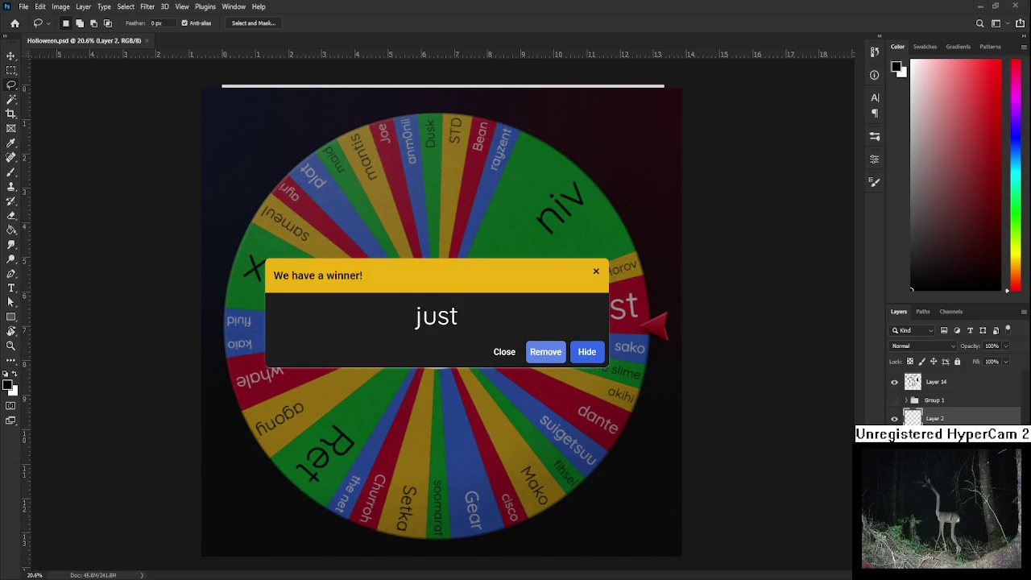
# Remove the first and then the second winning name from the wheel.
pyautogui.click(534, 352)
pyautogui.scroll(-1, 441, 322)
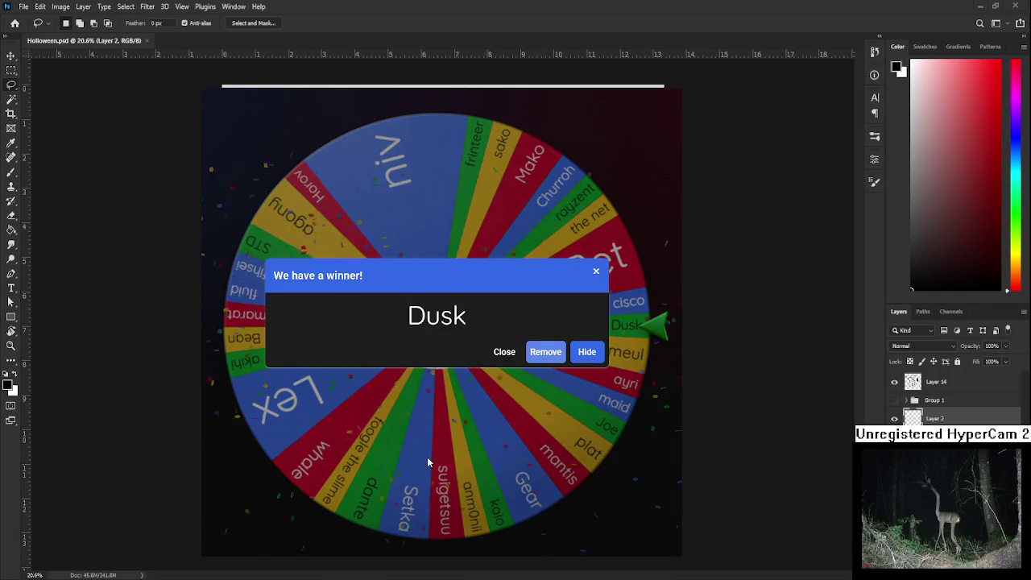
pyautogui.click(545, 351)
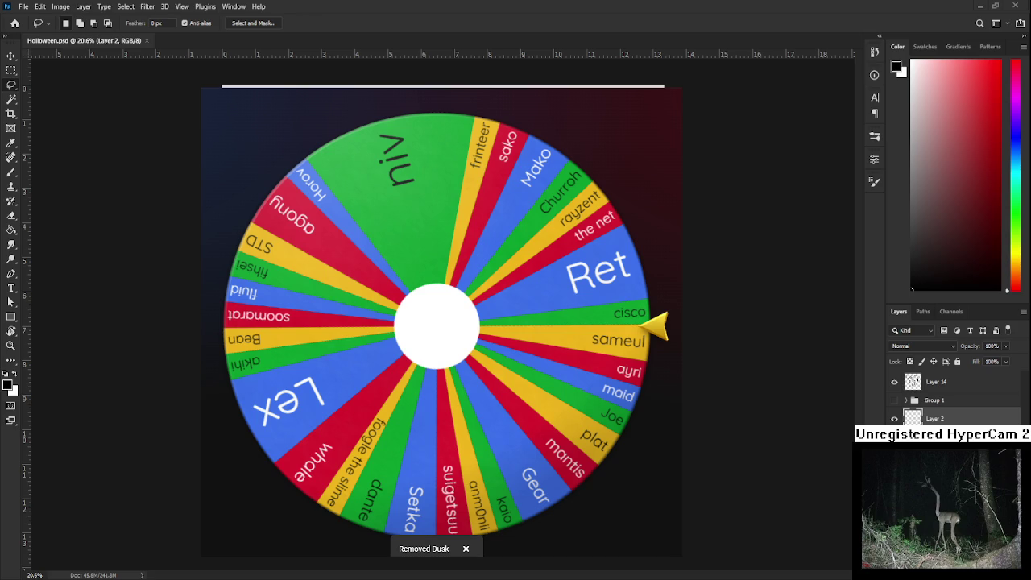
pyautogui.scroll(5, 590, 322)
# Switch to the Brush and shrink it to size 15.
pyautogui.hscroll(2, 590, 322)
pyautogui.press('b')
pyautogui.press('[')
pyautogui.press('[')
pyautogui.press('[')
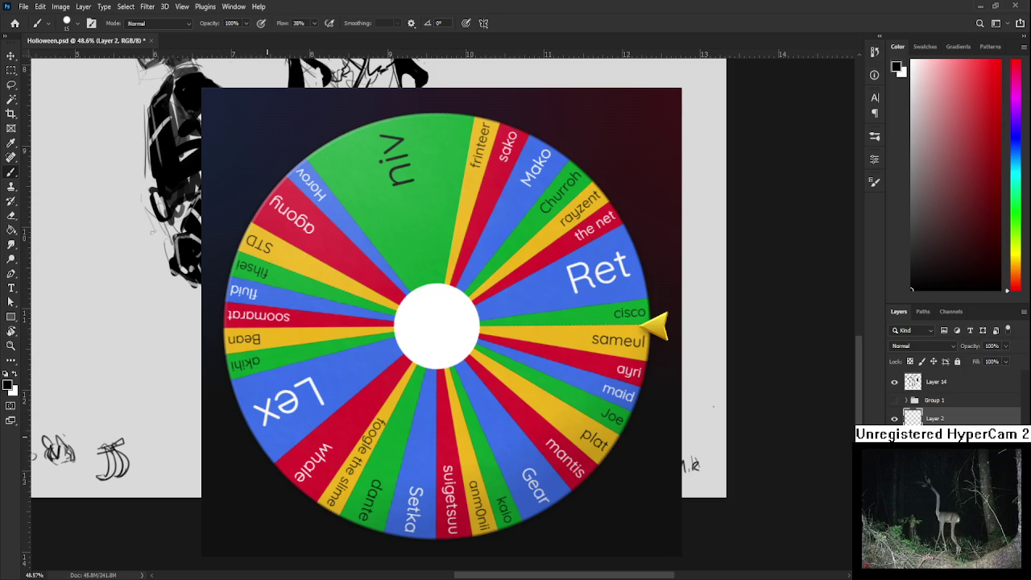
pyautogui.scroll(-3, 290, 322)
pyautogui.scroll(3, 290, 322)
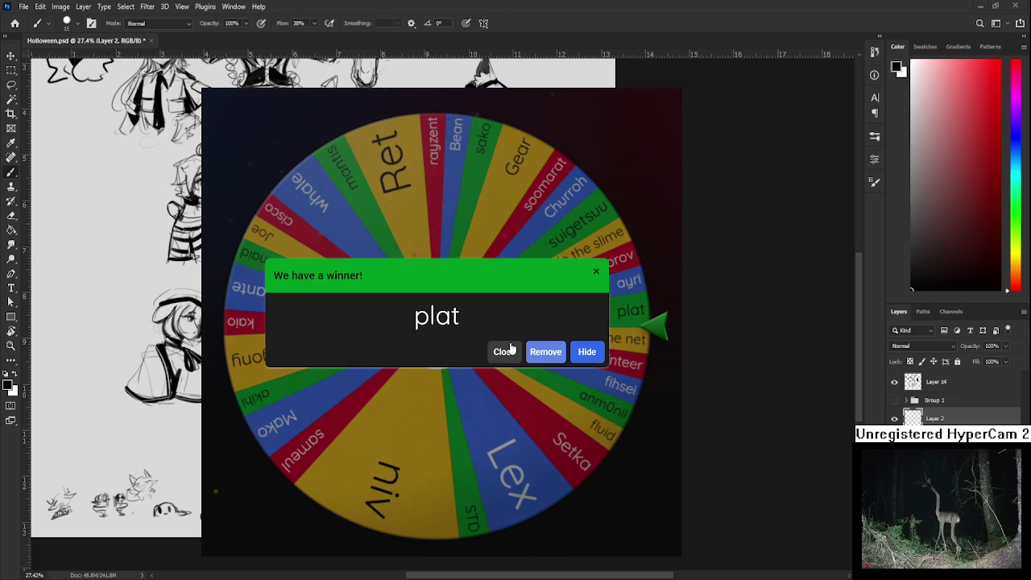
# Remove plat from the wheel, spin again, then remove the winner Bean.
pyautogui.click(545, 355)
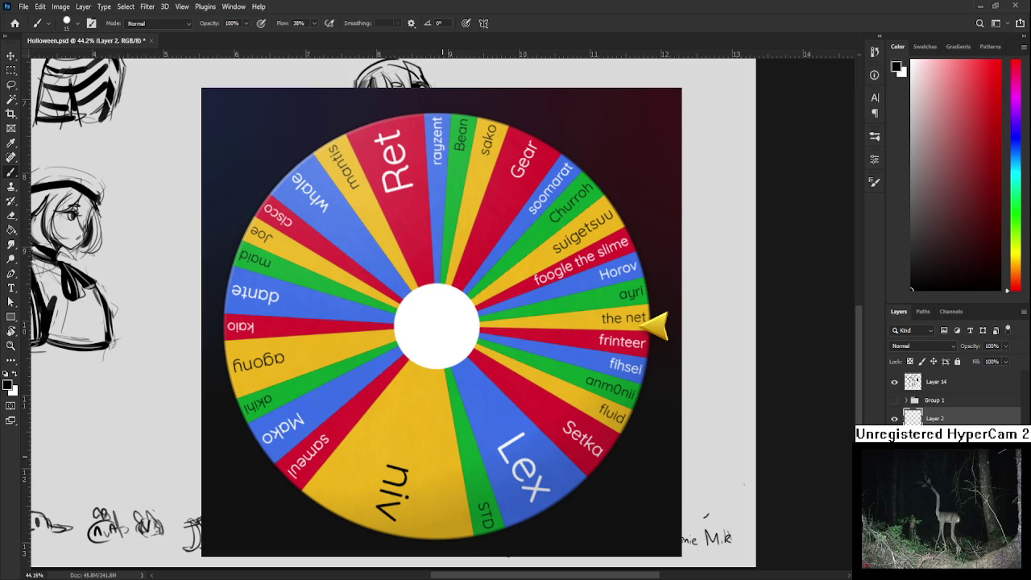
pyautogui.scroll(-3, 460, 323)
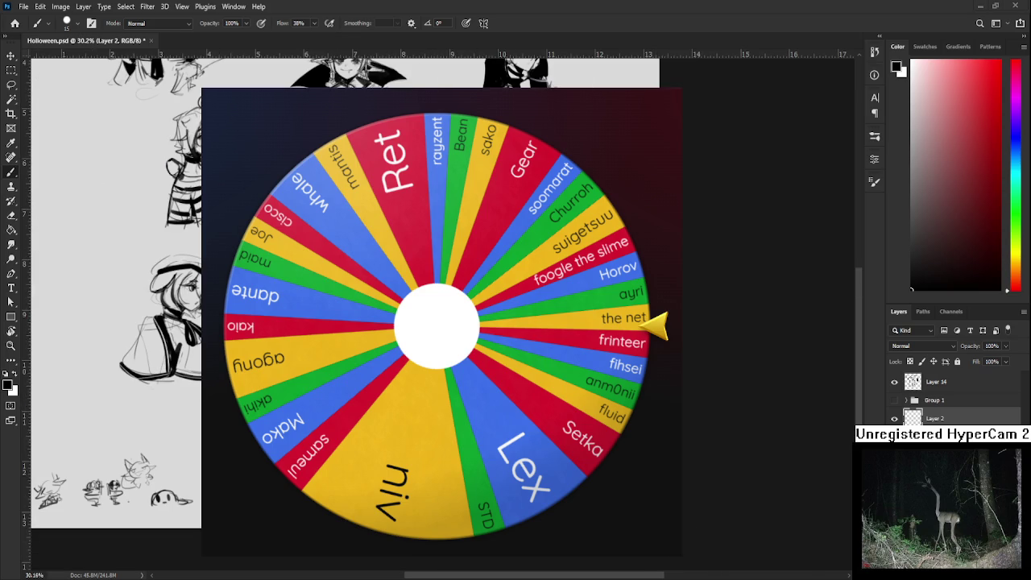
pyautogui.hotkey('ctrl', 'Return')
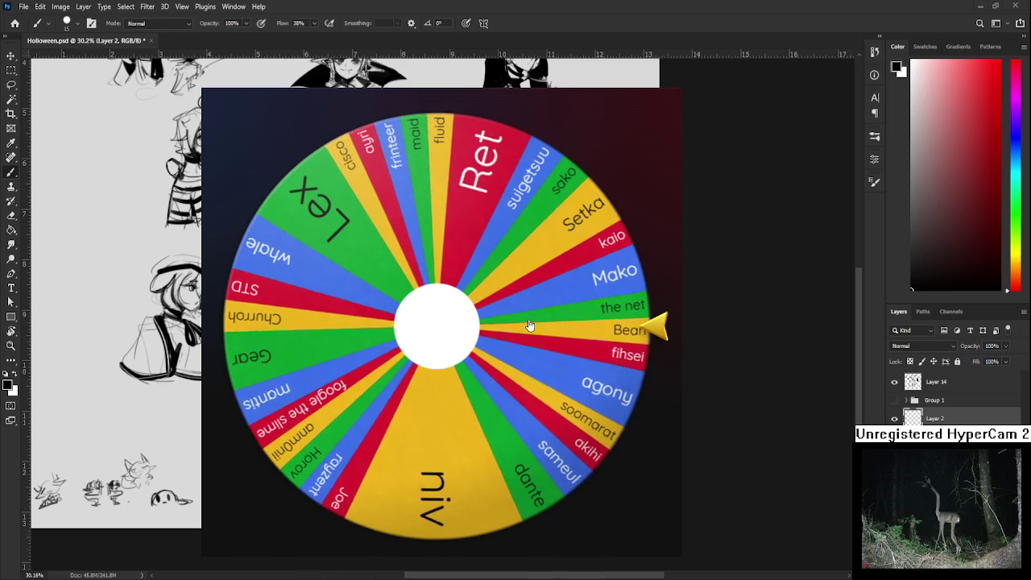
pyautogui.click(545, 352)
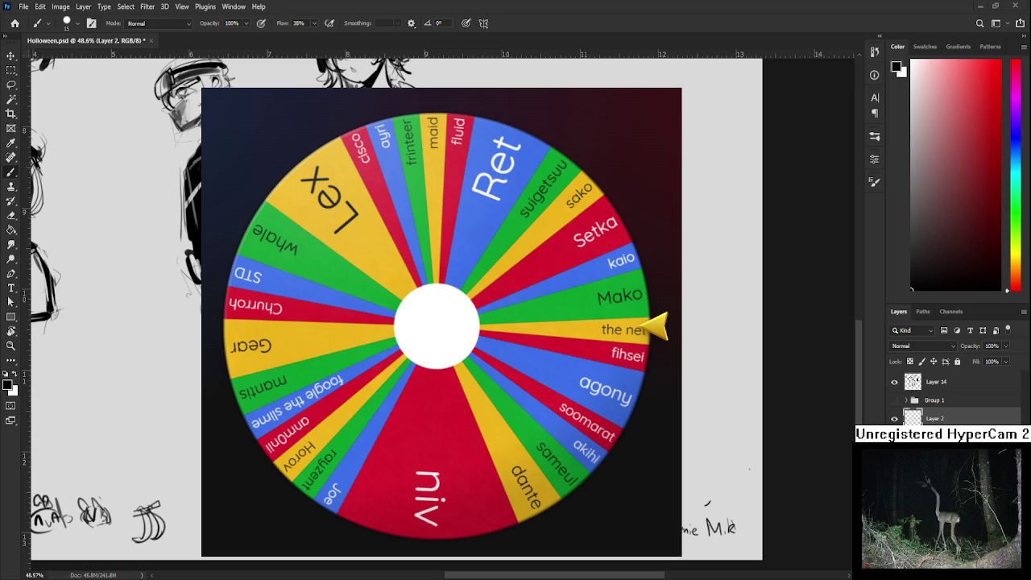
# Spin the wheel, remove whale, and spin again so it lands on Lex.
pyautogui.click(451, 319)
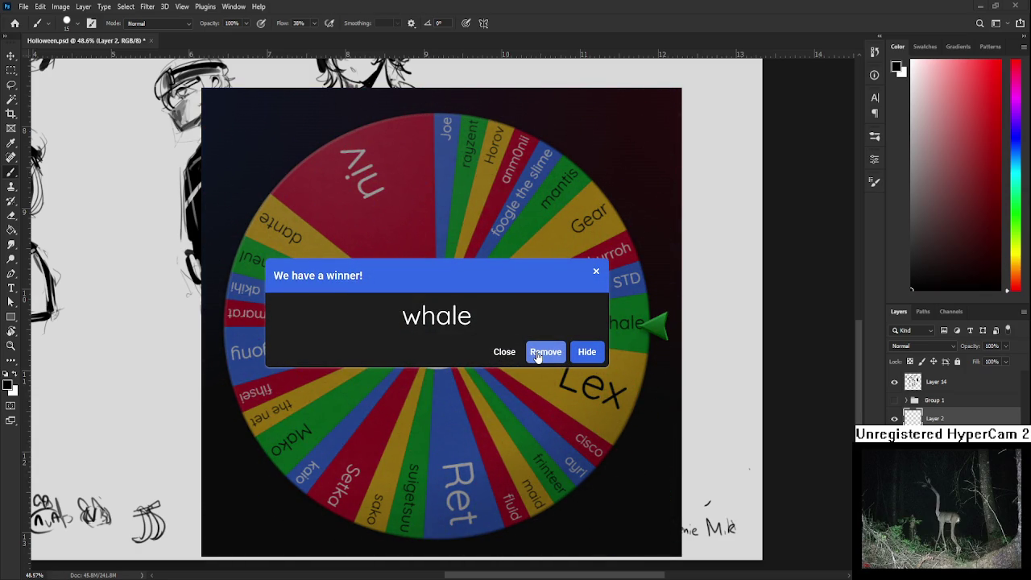
pyautogui.click(538, 352)
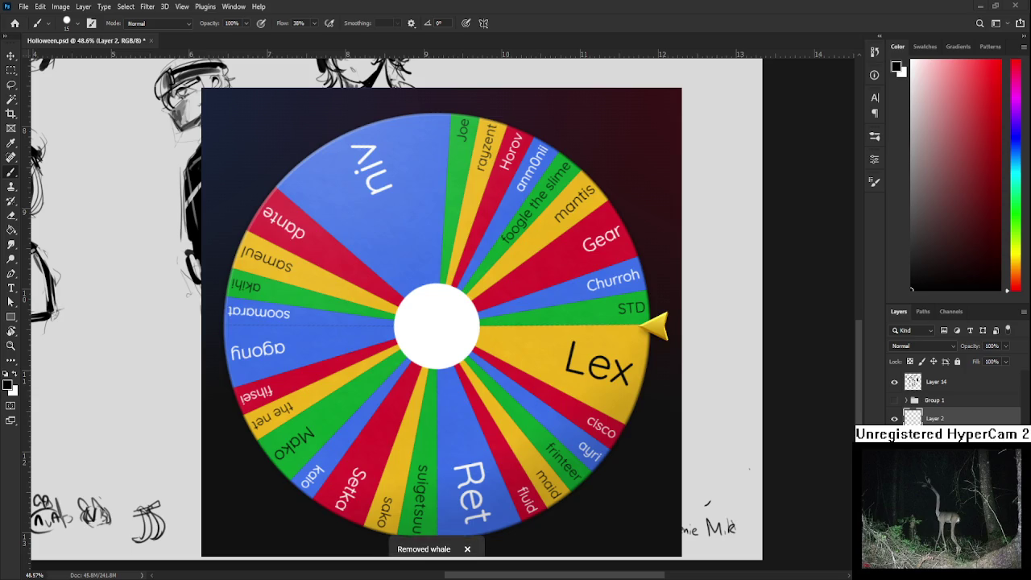
pyautogui.hotkey('ctrl', 'Return')
pyautogui.hotkey('ctrl', '+')
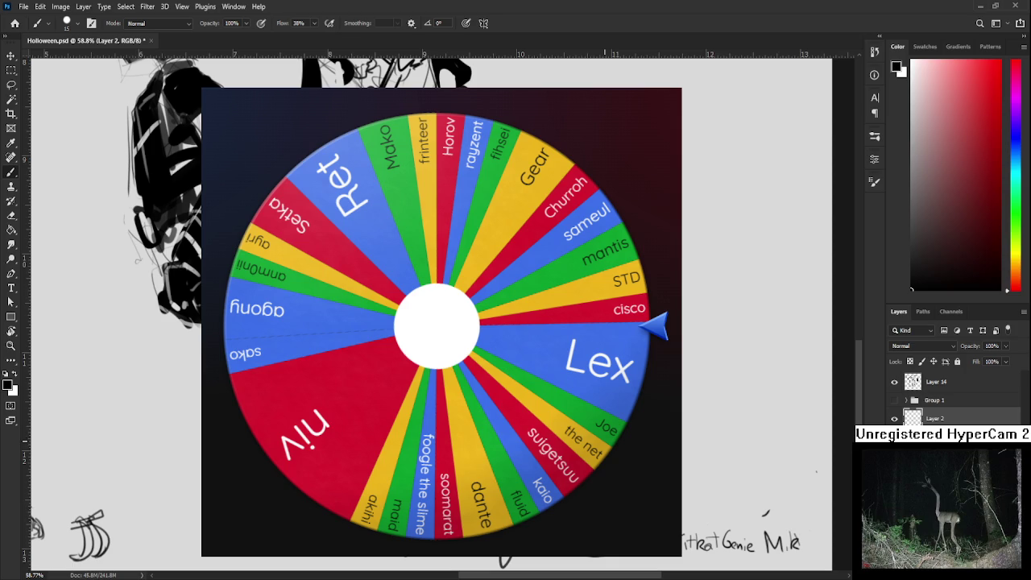
pyautogui.scroll(-3, 577, 391)
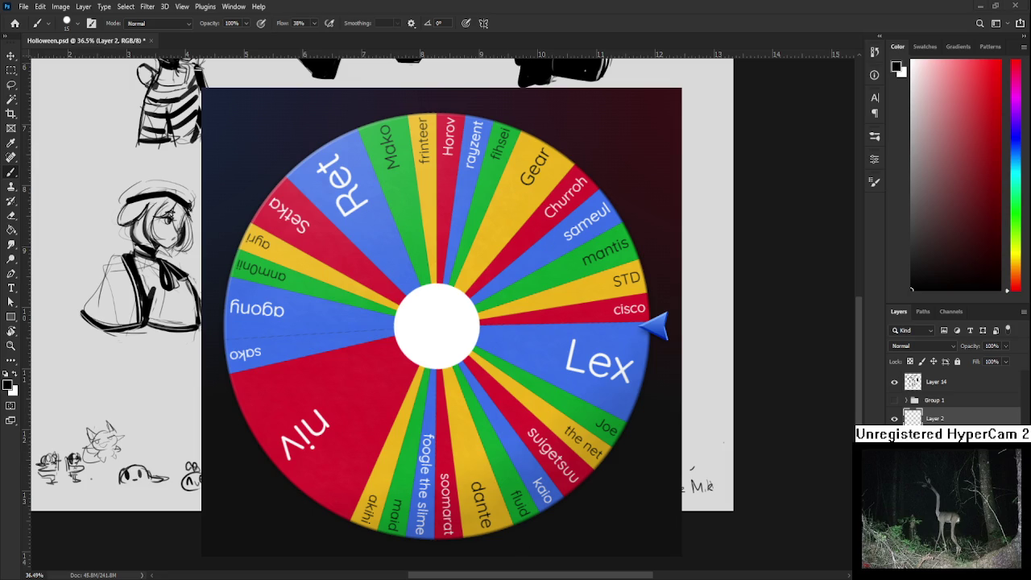
# Spin the wheel and remove the winner Setka.
pyautogui.click(541, 235)
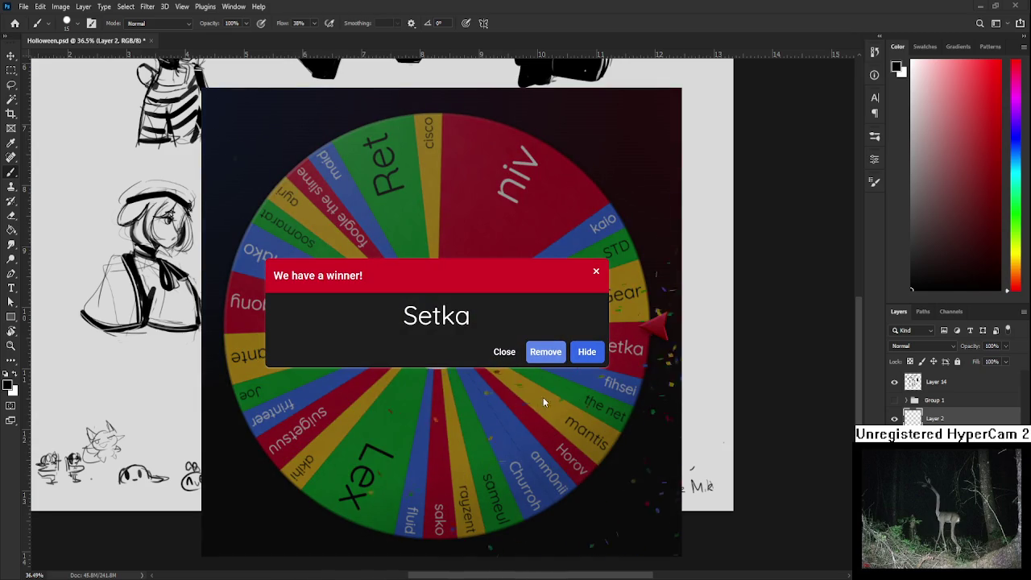
pyautogui.click(546, 359)
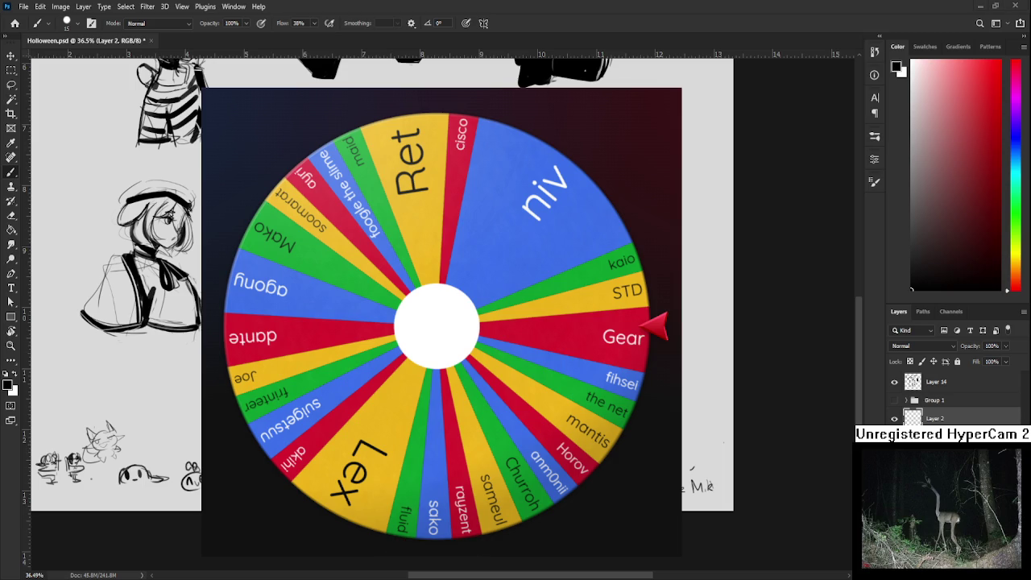
# Draw a short black brush stroke near the handwritten names at the bottom.
pyautogui.scroll(1, 521, 463)
pyautogui.scroll(1, 520, 463)
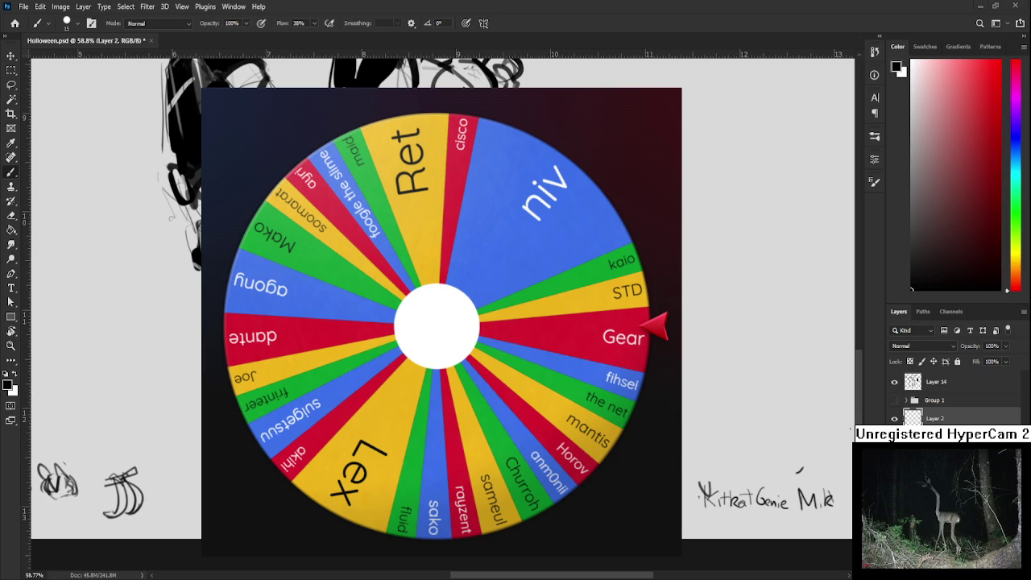
pyautogui.hscroll(2, 614, 463)
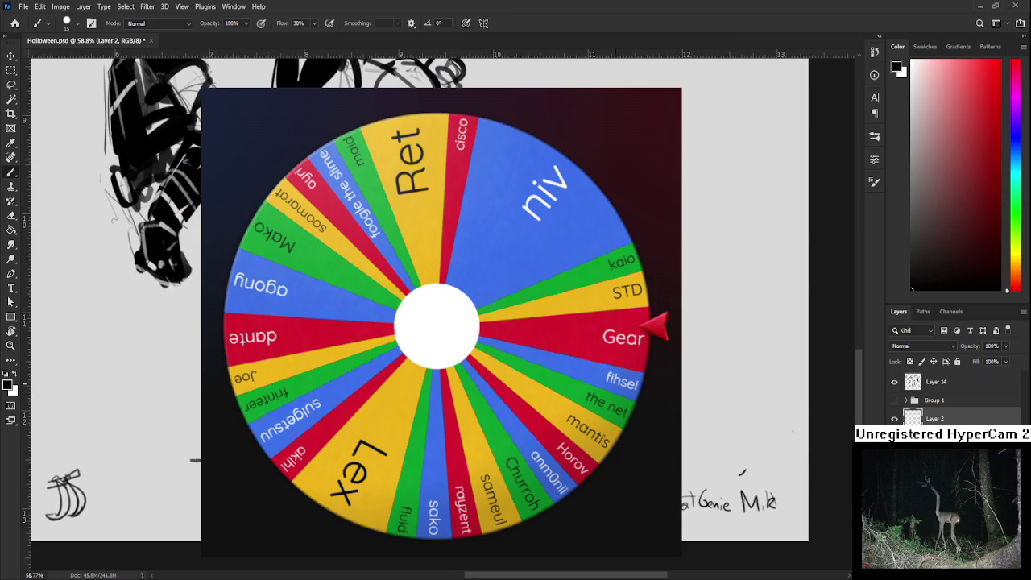
pyautogui.moveTo(683, 389); pyautogui.dragTo(710, 391)
pyautogui.scroll(-3, 646, 389)
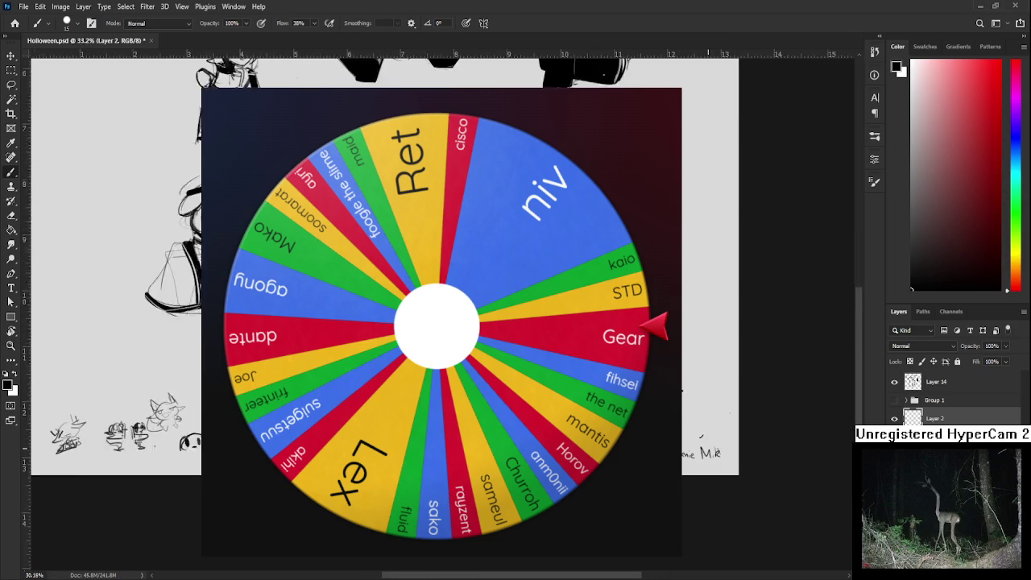
pyautogui.scroll(-1, 646, 389)
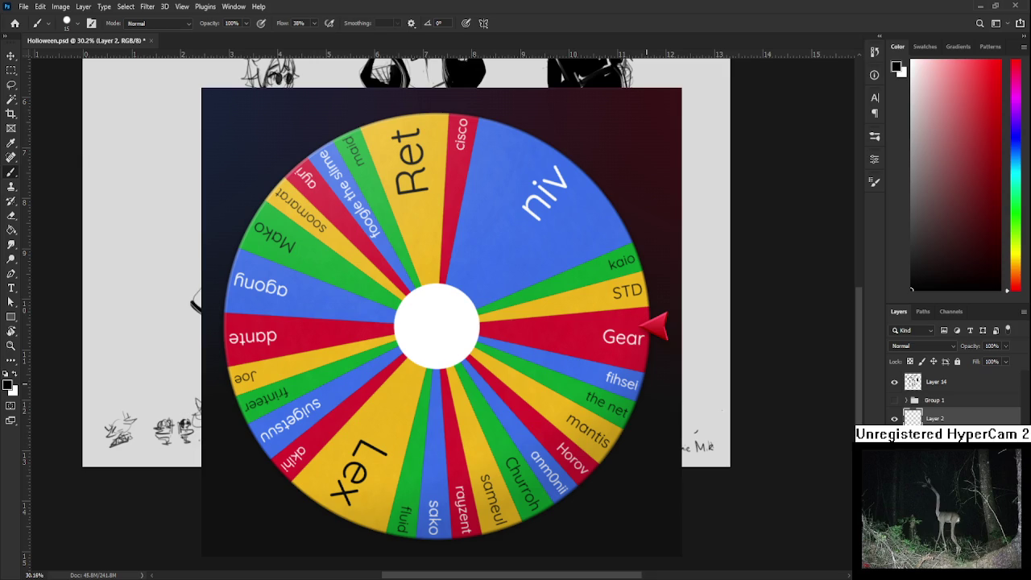
pyautogui.scroll(2, 644, 387)
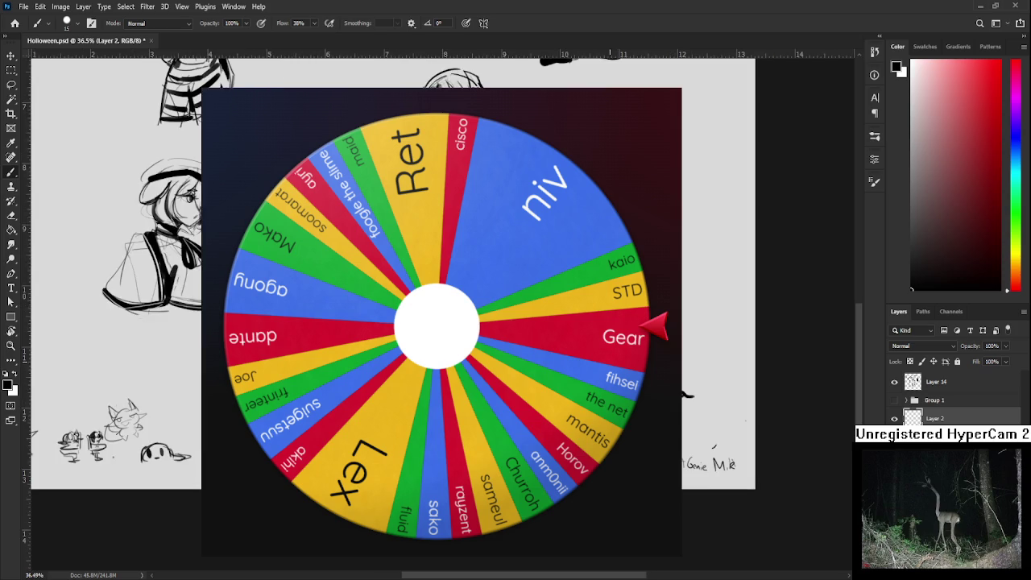
pyautogui.scroll(-3, 596, 387)
pyautogui.scroll(-1, 596, 386)
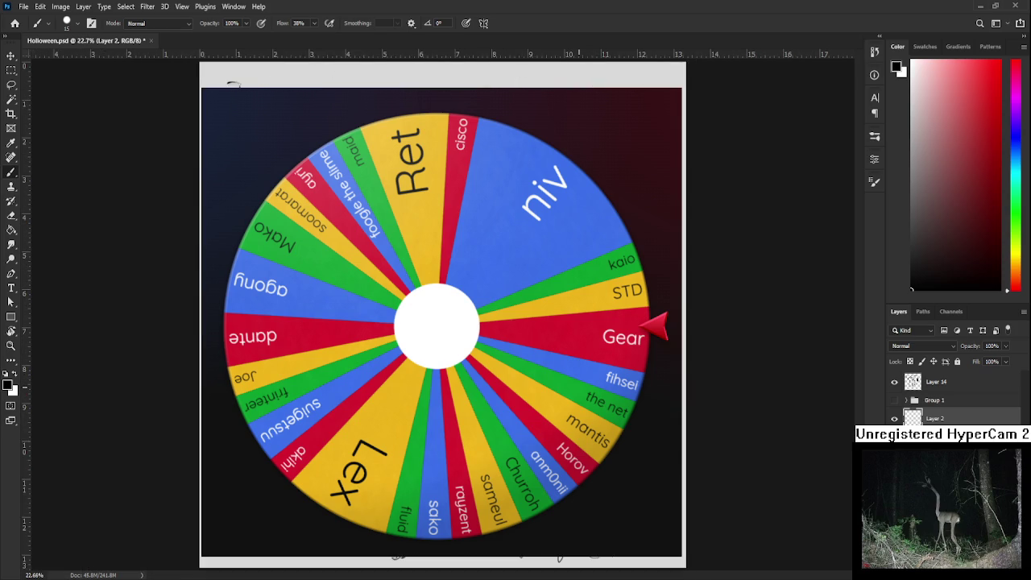
pyautogui.scroll(1, 592, 386)
pyautogui.scroll(1, 591, 387)
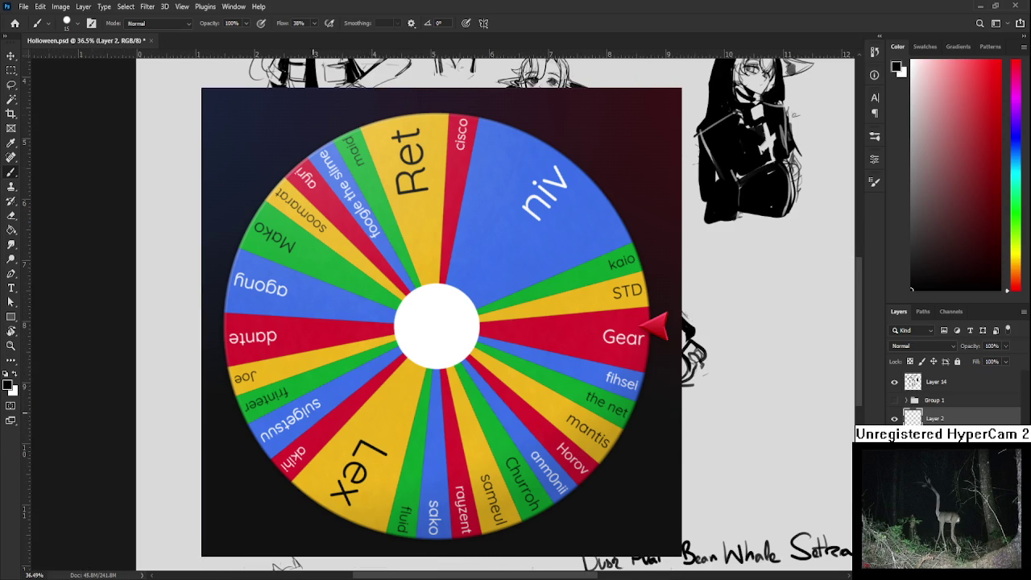
# Switch to the Eraser and toggle Layer 2's visibility off and back on.
pyautogui.press('e')
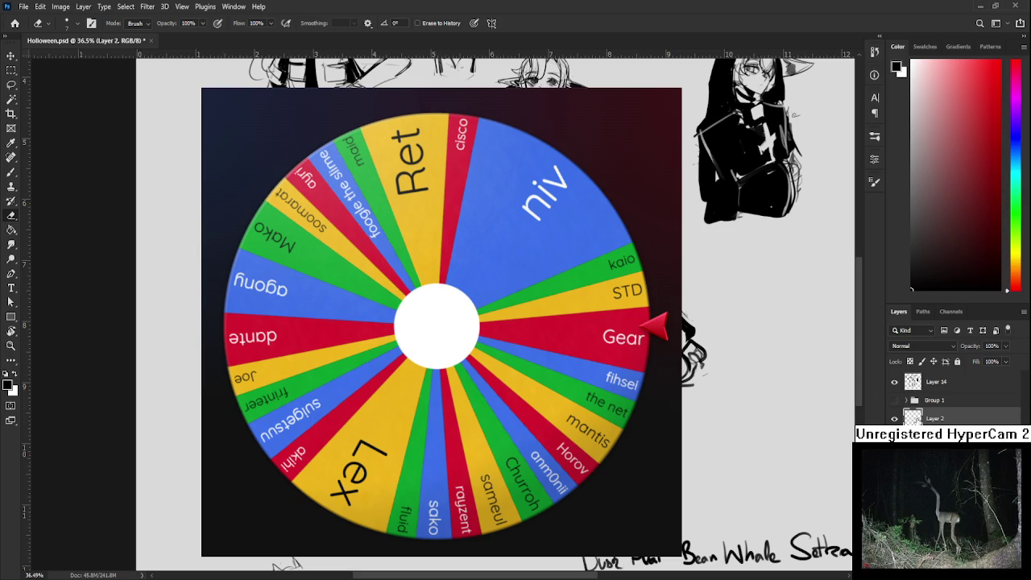
pyautogui.click(893, 419)
pyautogui.click(894, 419)
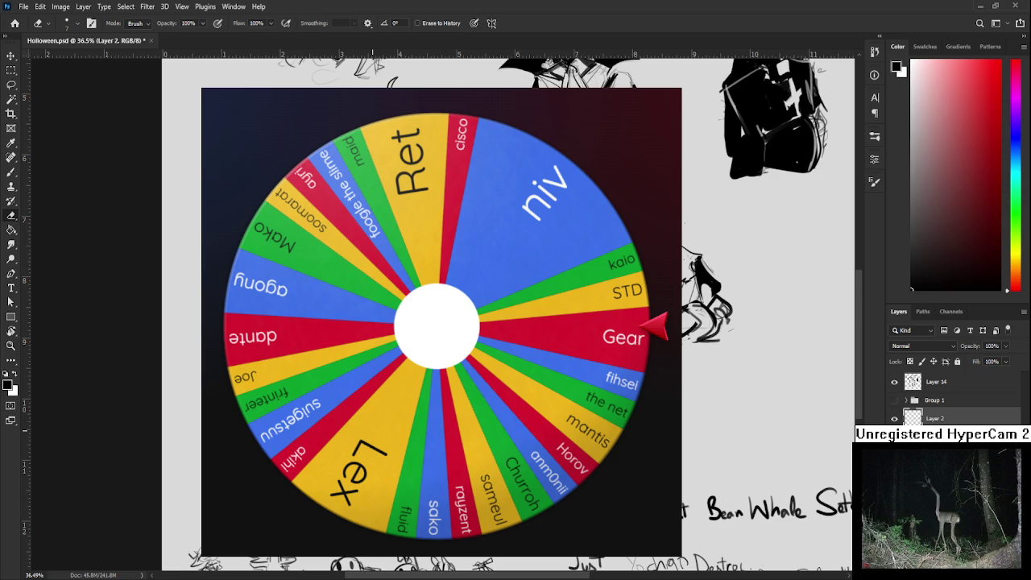
pyautogui.scroll(-2, 373, 427)
pyautogui.scroll(2, 467, 282)
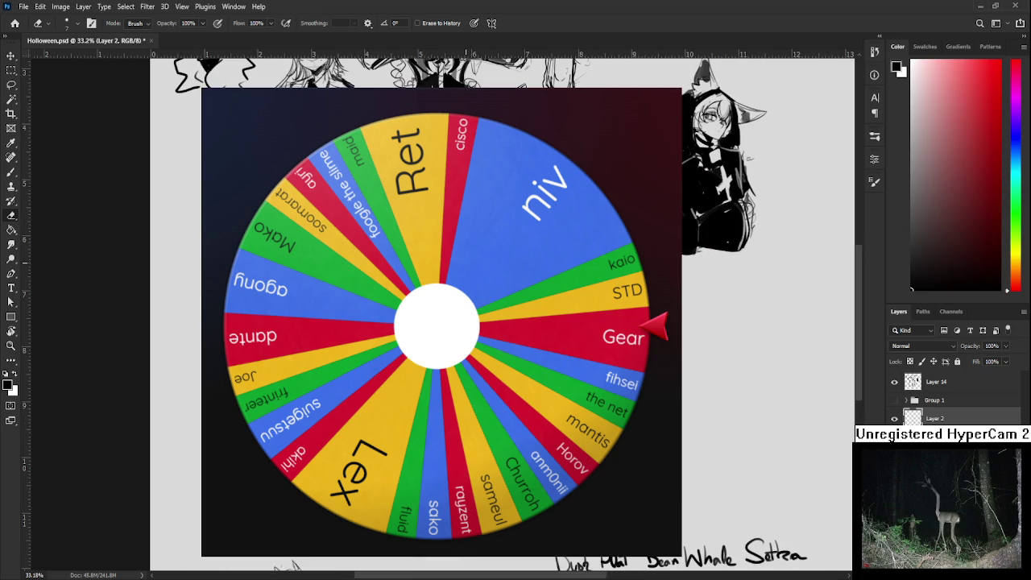
# Enlarge the eraser to size 20.
pyautogui.scroll(1, 384, 322)
pyautogui.scroll(4, 322, 403)
pyautogui.scroll(1, 274, 402)
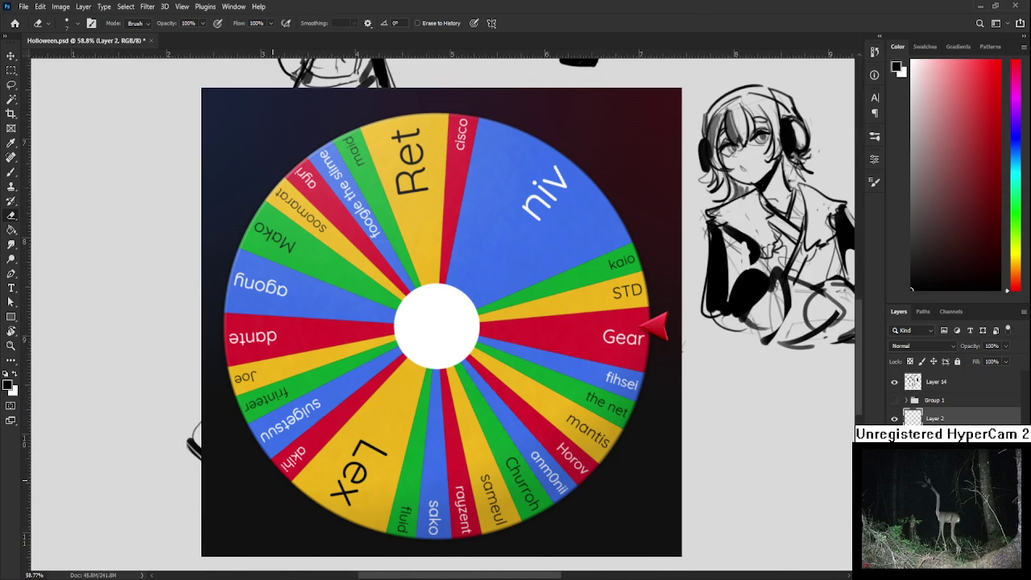
pyautogui.press(']')
pyautogui.press(']')
pyautogui.press(']')
# Make Layer 14 the working layer.
pyautogui.click(914, 383)
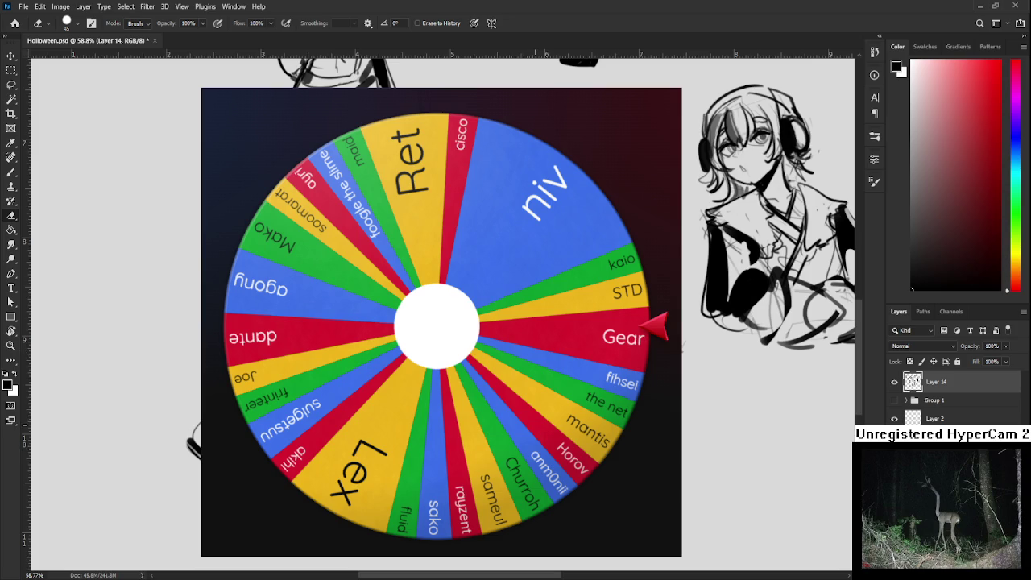
pyautogui.scroll(-1, 671, 338)
pyautogui.scroll(-1, 671, 338)
pyautogui.scroll(-2, 671, 338)
pyautogui.scroll(-1, 661, 338)
pyautogui.hscroll(2, 604, 339)
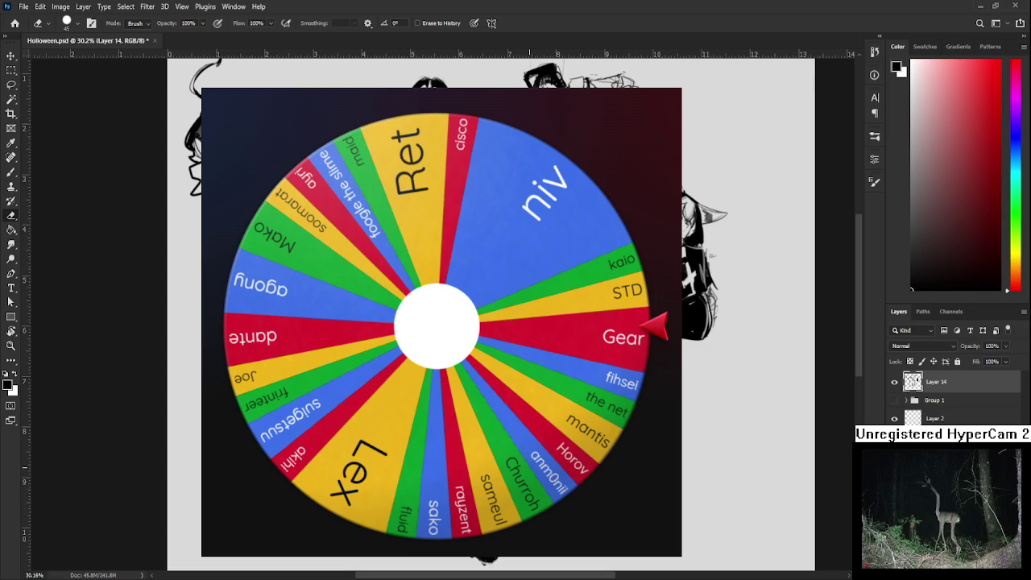
pyautogui.scroll(-2, 527, 338)
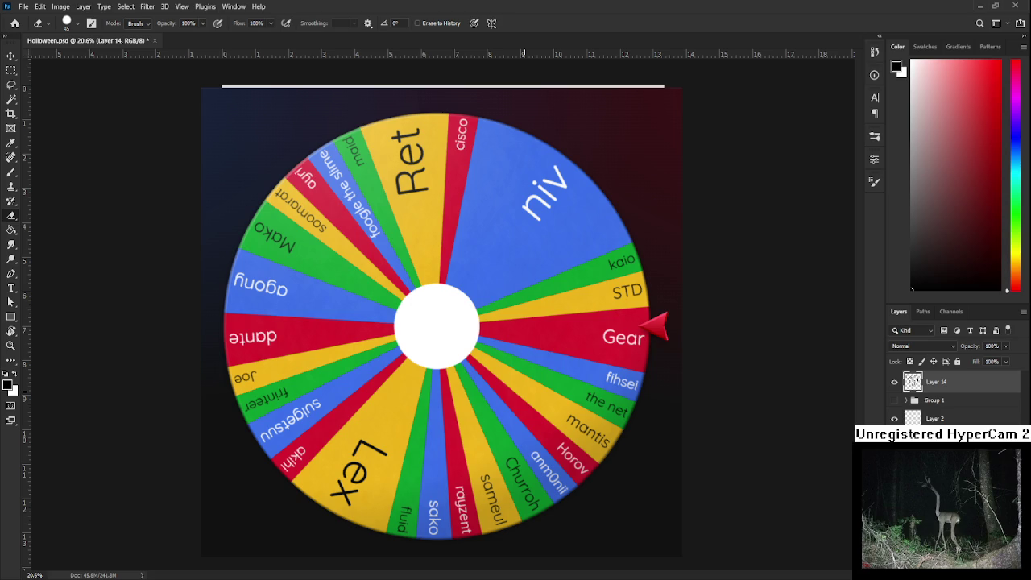
pyautogui.scroll(3, 527, 322)
# Scale Layer 14's contents down to about 85 percent.
pyautogui.press('l')
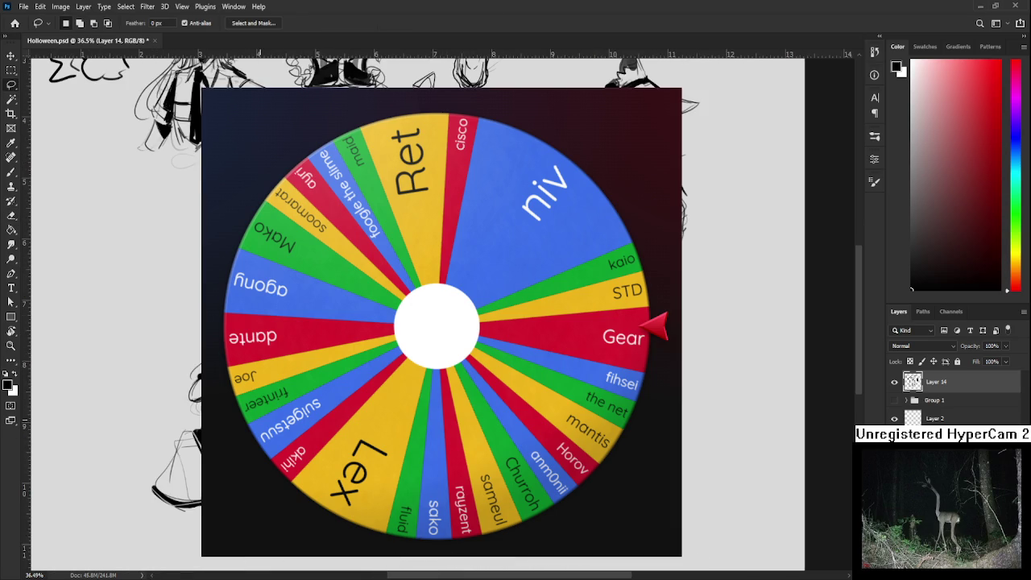
pyautogui.hscroll(-2, 765, 322)
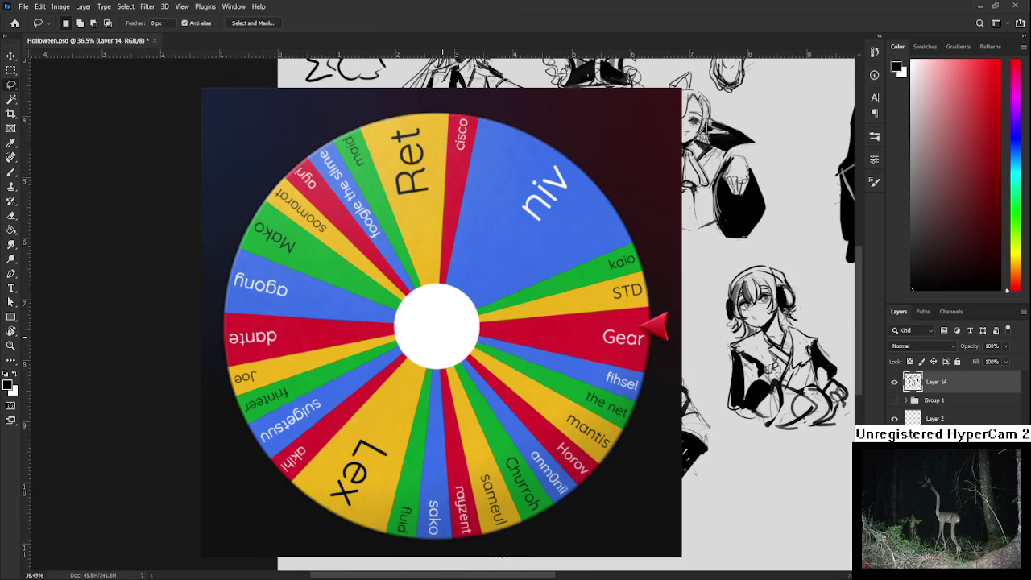
pyautogui.hotkey('ctrl', 't')
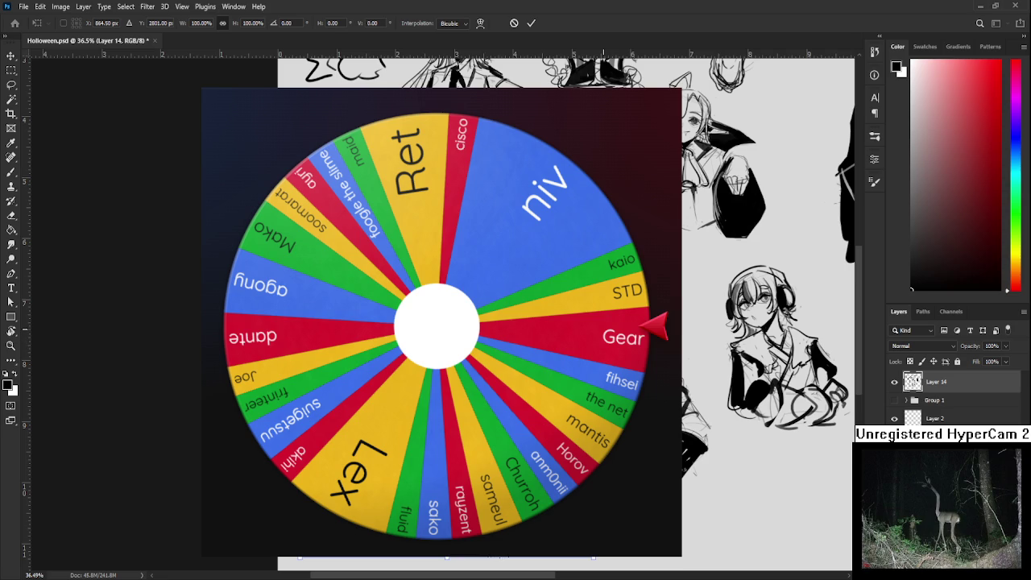
pyautogui.moveTo(607, 556); pyautogui.dragTo(474, 515)
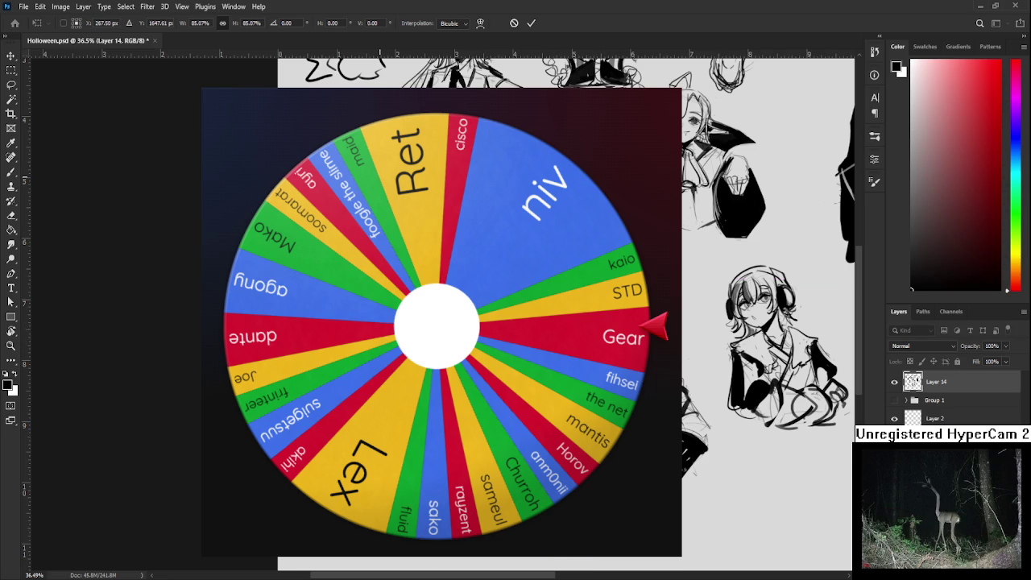
pyautogui.press('Return')
# Lasso the figure's lower-left piece and move it up and left, then deselect.
pyautogui.moveTo(684, 333); pyautogui.dragTo(683, 551)
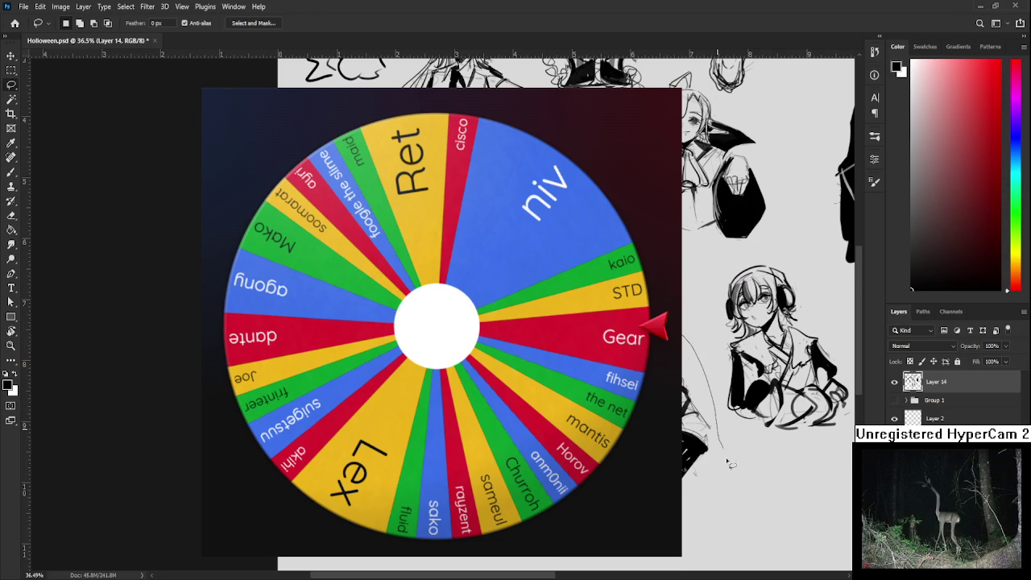
pyautogui.hotkey('ctrl', 't')
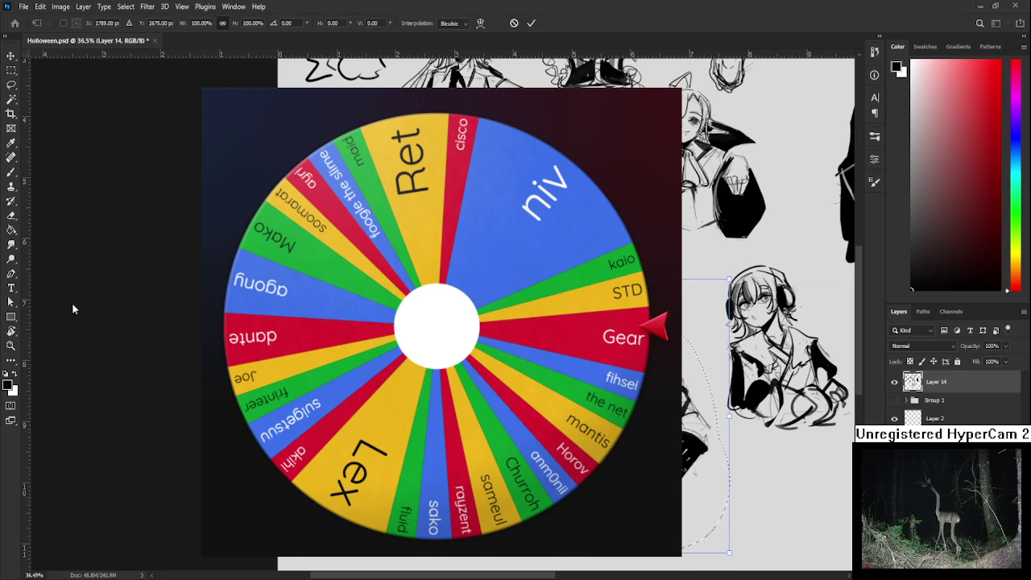
pyautogui.moveTo(706, 419); pyautogui.dragTo(394, 368)
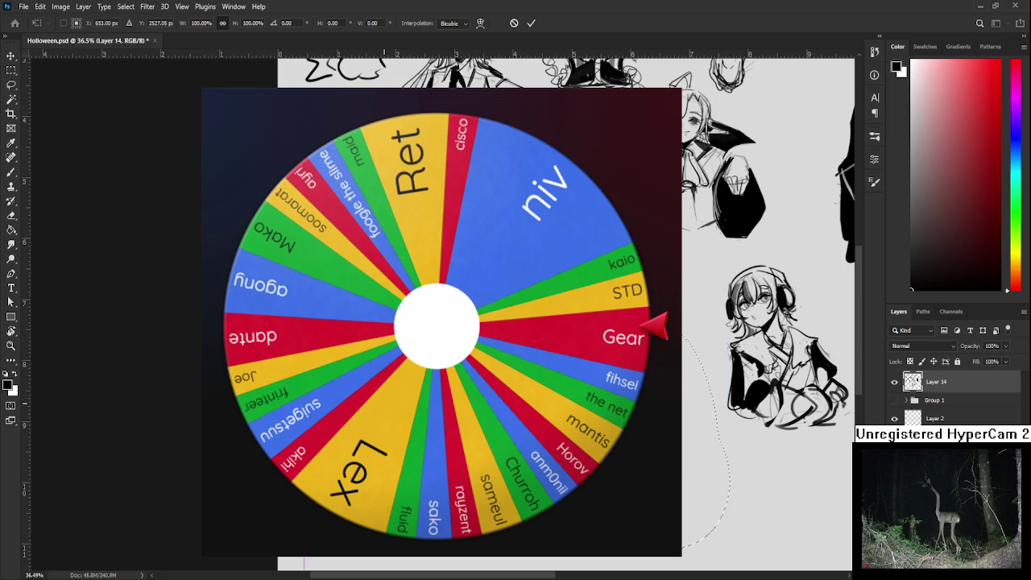
pyautogui.press('Return')
pyautogui.hotkey('ctrl', 'd')
pyautogui.scroll(-2, 765, 323)
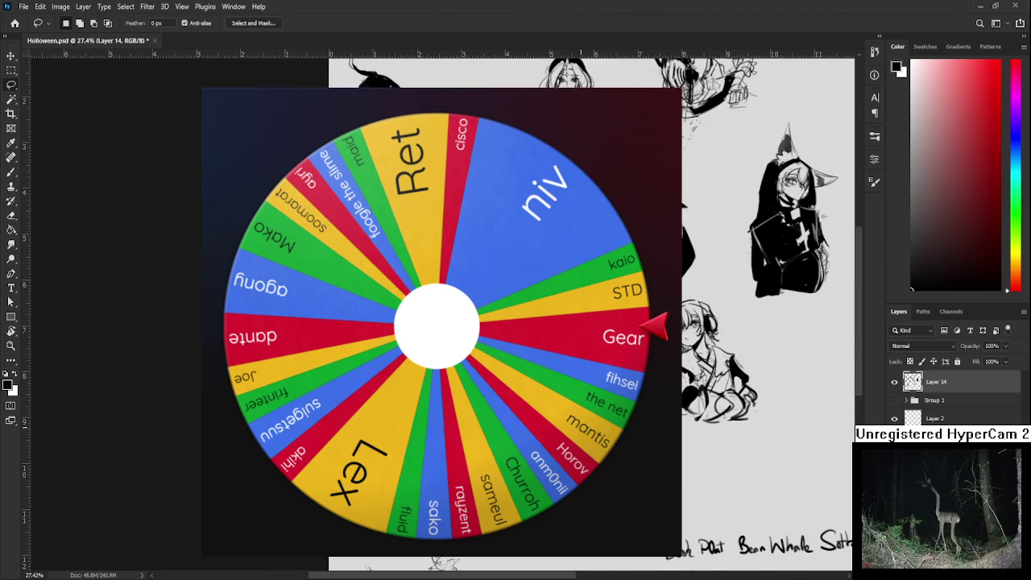
pyautogui.scroll(-2, 766, 322)
# Lasso another sketch piece and rotate it about six degrees.
pyautogui.moveTo(683, 364); pyautogui.dragTo(683, 486)
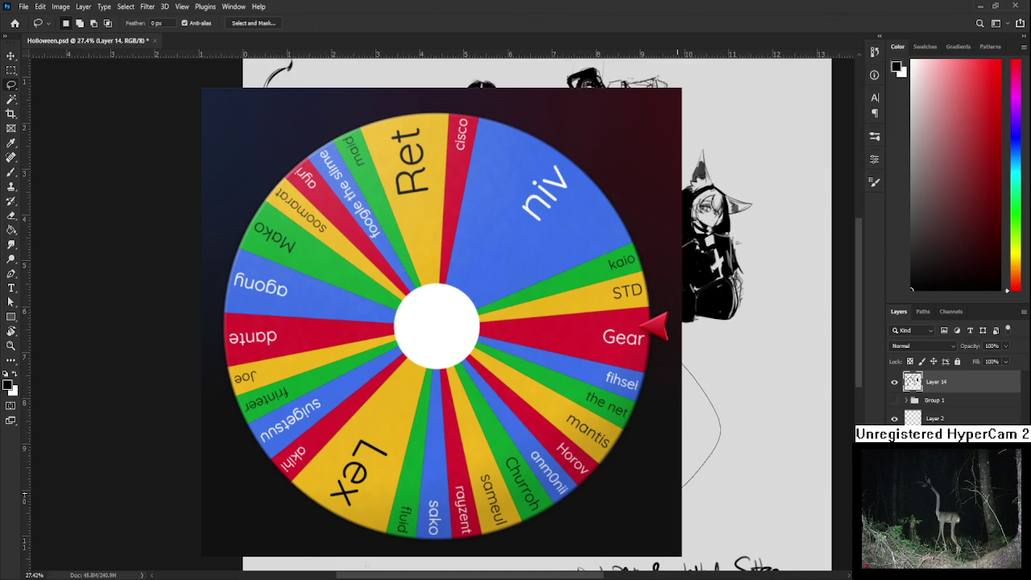
pyautogui.hotkey('ctrl', 't')
pyautogui.moveTo(622, 506); pyautogui.dragTo(614, 497)
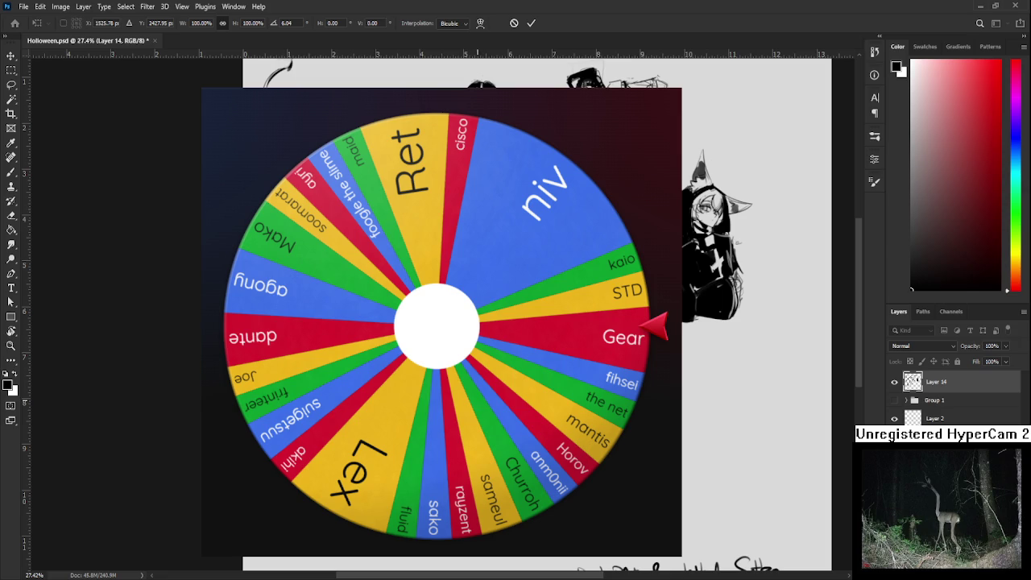
pyautogui.press('Return')
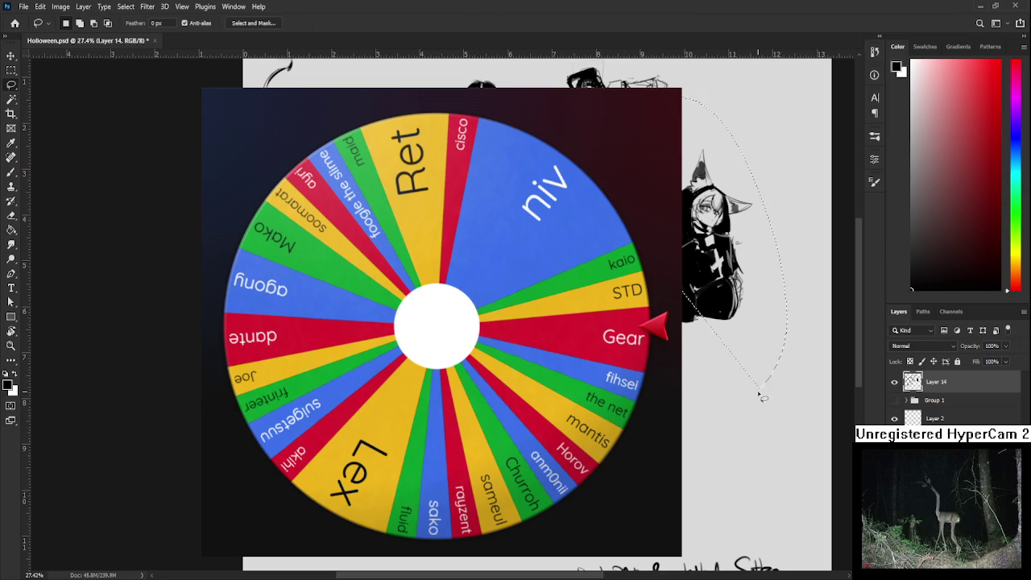
# Lasso the hooded bust and shift it slightly left.
pyautogui.moveTo(683, 129)
pyautogui.mouseDown()
pyautogui.moveTo(747, 404)
pyautogui.moveTo(683, 412)
pyautogui.mouseUp()
pyautogui.hotkey('ctrl', 't')
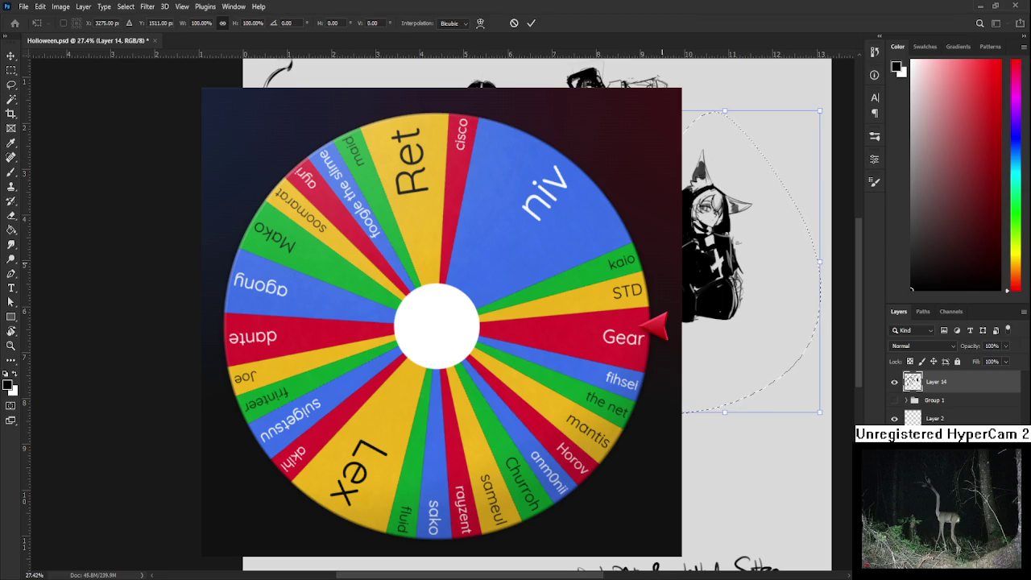
pyautogui.moveTo(773, 266); pyautogui.dragTo(739, 269)
pyautogui.press('Return')
pyautogui.hscroll(-3, 765, 322)
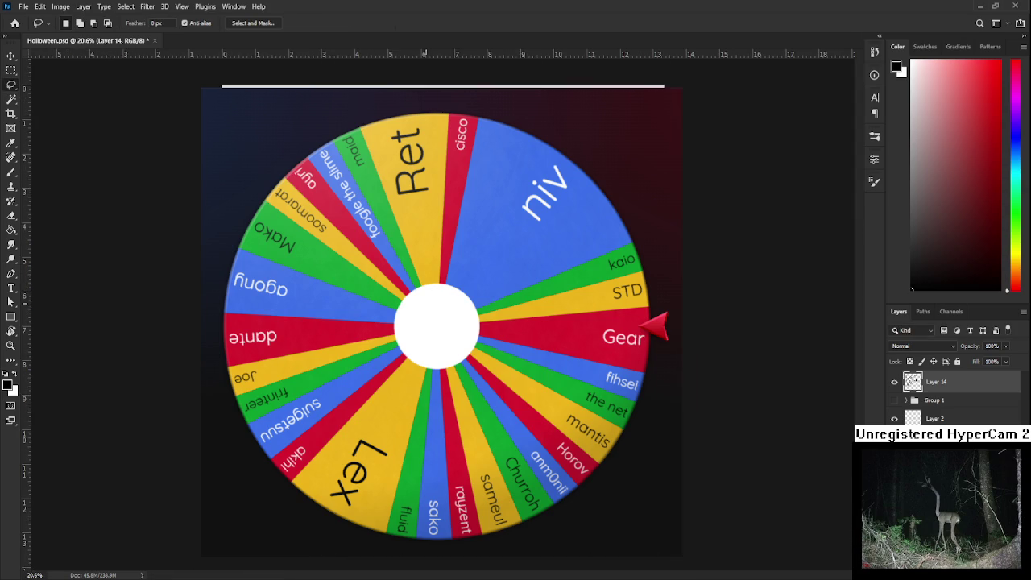
pyautogui.hscroll(-5, 516, 322)
pyautogui.scroll(2, 516, 322)
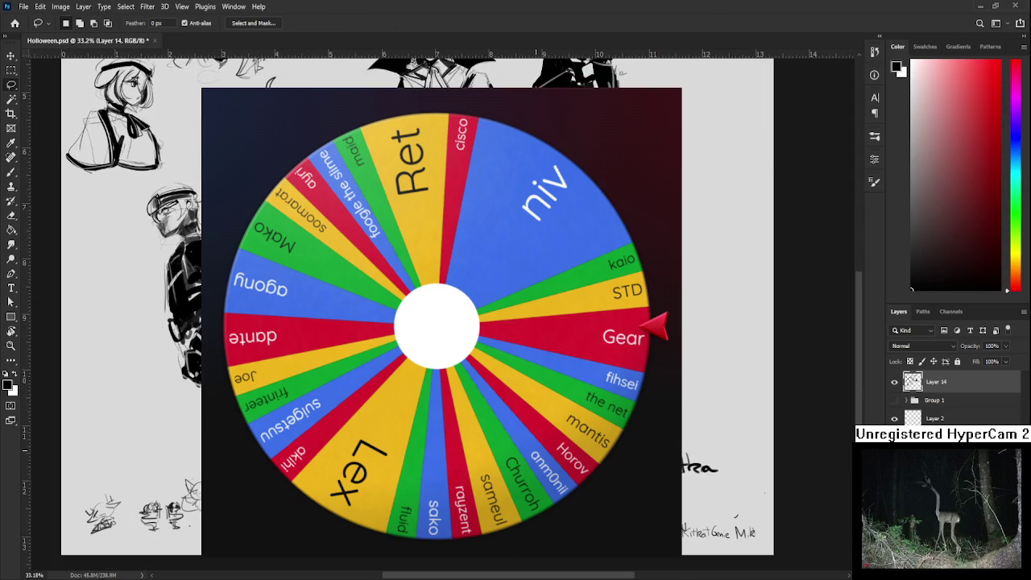
# With the Brush, sketch a round whale wearing a hat beside the headphone bust.
pyautogui.scroll(2, 516, 322)
pyautogui.hscroll(-1, 515, 322)
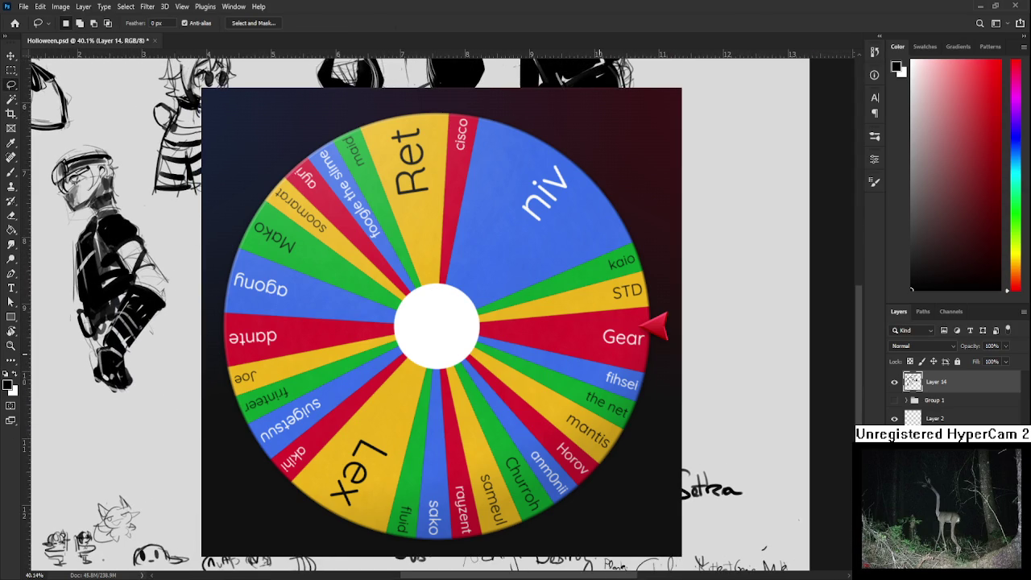
pyautogui.scroll(2, 515, 322)
pyautogui.hscroll(2, 516, 322)
pyautogui.press('b')
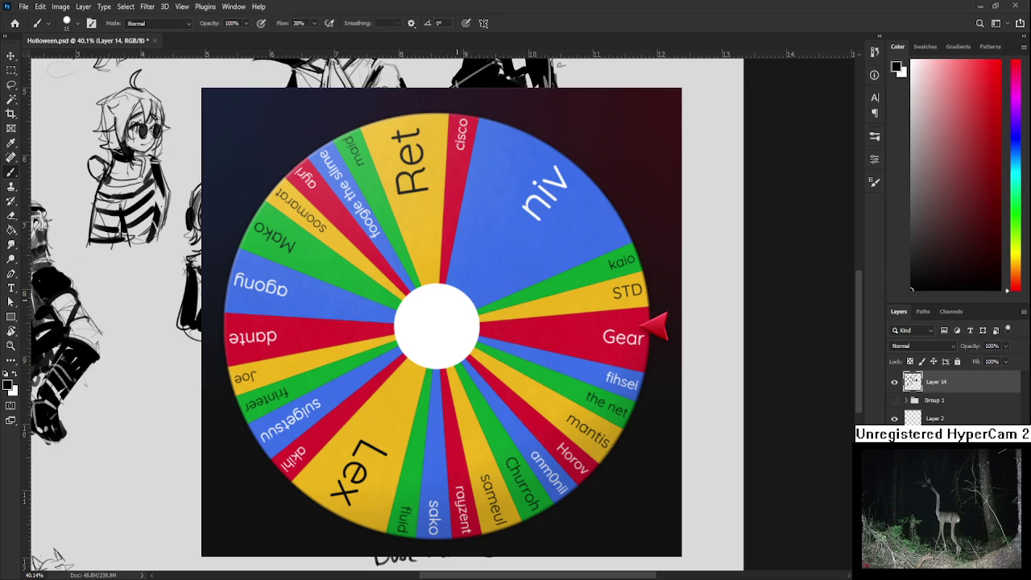
pyautogui.hscroll(2, 112, 257)
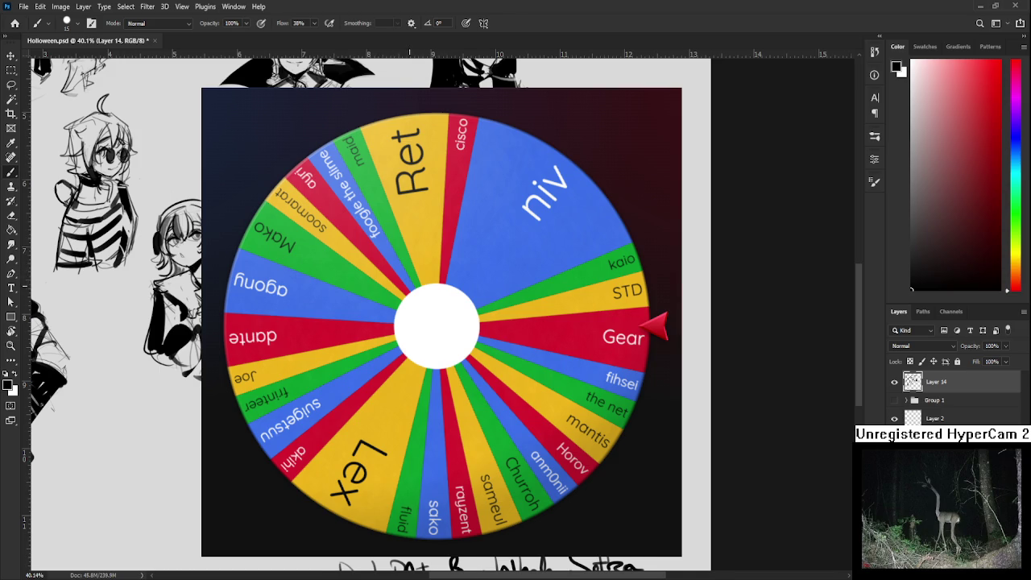
pyautogui.hscroll(3, 121, 241)
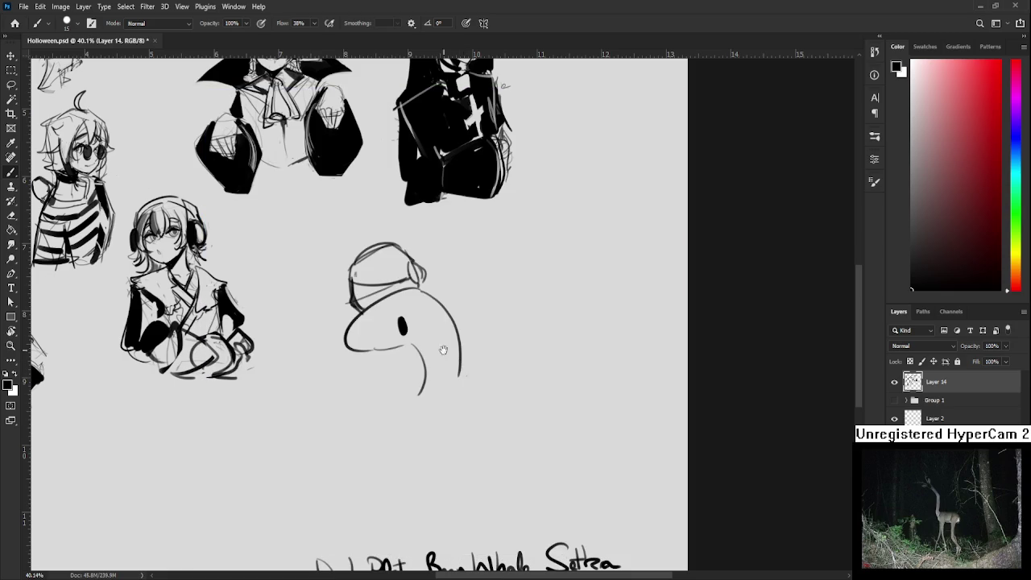
# Retrace the whale's hat outline thicker and hatch its left side.
pyautogui.moveTo(459, 362); pyautogui.dragTo(453, 431)
pyautogui.moveTo(364, 308)
pyautogui.mouseDown()
pyautogui.moveTo(334, 341)
pyautogui.moveTo(399, 311)
pyautogui.moveTo(382, 304)
pyautogui.mouseUp()
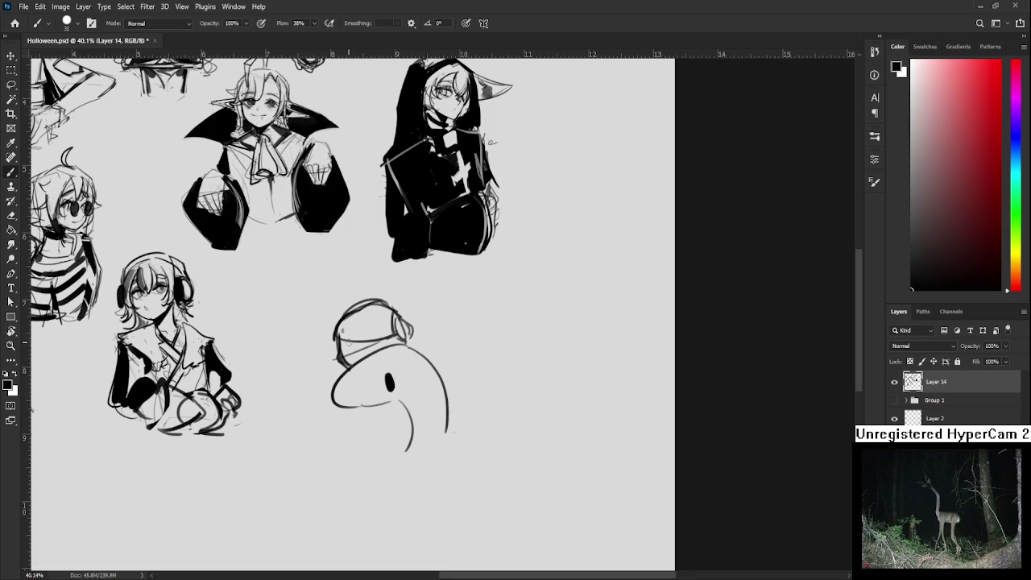
pyautogui.moveTo(348, 338)
pyautogui.mouseDown()
pyautogui.moveTo(349, 357)
pyautogui.moveTo(358, 340)
pyautogui.moveTo(342, 334)
pyautogui.moveTo(372, 303)
pyautogui.moveTo(404, 341)
pyautogui.moveTo(395, 347)
pyautogui.moveTo(404, 296)
pyautogui.mouseUp()
# Shade along the hat band in dark grey with the brush.
pyautogui.moveTo(378, 355)
pyautogui.mouseDown()
pyautogui.moveTo(393, 334)
pyautogui.moveTo(408, 393)
pyautogui.mouseUp()
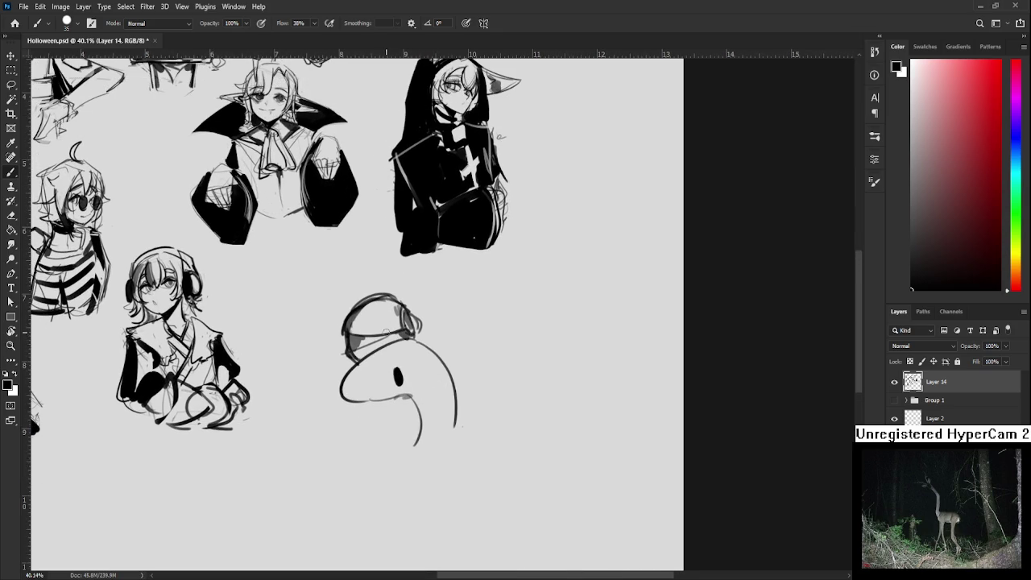
pyautogui.press('e')
pyautogui.press('b')
pyautogui.moveTo(354, 338)
pyautogui.mouseDown()
pyautogui.moveTo(402, 329)
pyautogui.moveTo(409, 305)
pyautogui.moveTo(398, 333)
pyautogui.moveTo(355, 364)
pyautogui.moveTo(364, 352)
pyautogui.mouseUp()
pyautogui.scroll(-3, 536, 322)
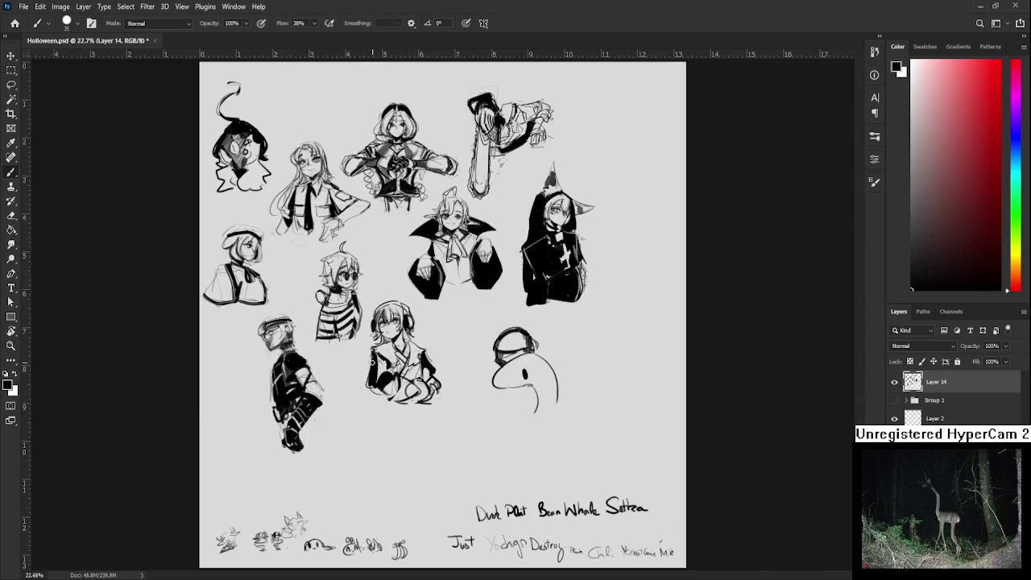
# Darken the whale's hat band by thickening its left part with a smaller brush.
pyautogui.scroll(2, 535, 322)
pyautogui.press('l')
pyautogui.moveTo(517, 308); pyautogui.dragTo(535, 321)
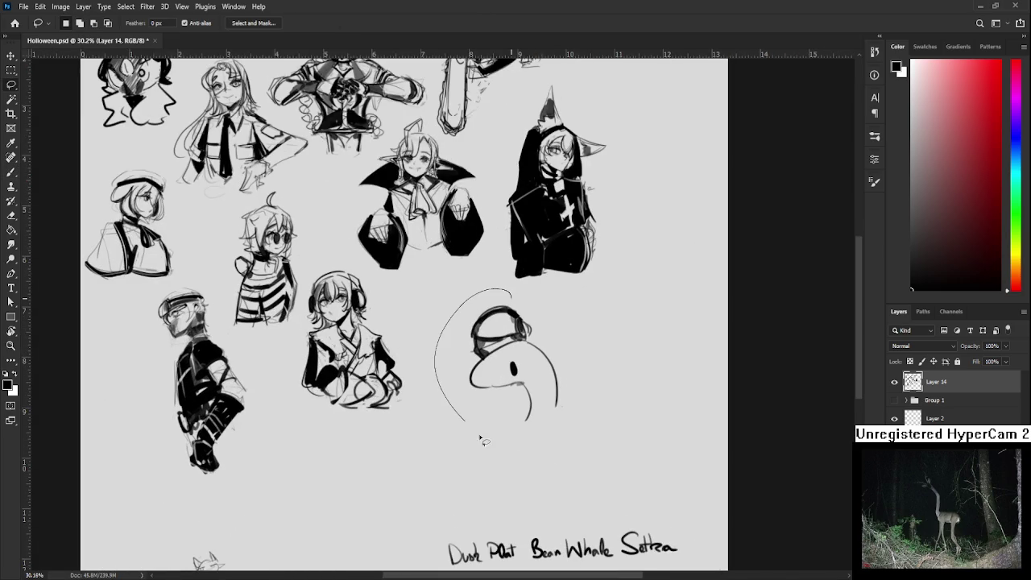
pyautogui.hotkey('ctrl', 'd')
pyautogui.press('b')
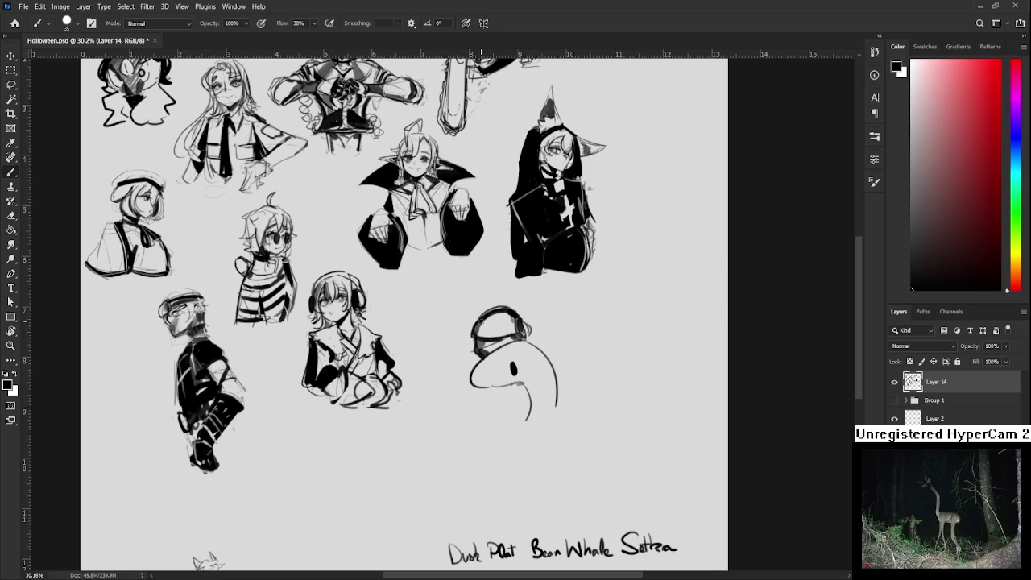
pyautogui.press('[')
pyautogui.moveTo(492, 340)
pyautogui.mouseDown()
pyautogui.moveTo(472, 349)
pyautogui.moveTo(504, 340)
pyautogui.moveTo(438, 362)
pyautogui.mouseUp()
pyautogui.press('e')
pyautogui.press('[')
pyautogui.press('[')
pyautogui.press('[')
pyautogui.press('b')
# Lasso the whale doodle, scale it to about 73% and move it up and left.
pyautogui.press('l')
pyautogui.moveTo(443, 301); pyautogui.dragTo(457, 313)
pyautogui.hotkey('ctrl', 't')
pyautogui.moveTo(534, 296); pyautogui.dragTo(486, 350)
pyautogui.moveTo(468, 389); pyautogui.dragTo(420, 322)
pyautogui.press('Return')
pyautogui.hotkey('ctrl', 'd')
# Start a rounded ghost outline in the open space beside the whale, undoing trial strokes.
pyautogui.moveTo(449, 391); pyautogui.dragTo(368, 375)
pyautogui.press('b')
pyautogui.moveTo(391, 322); pyautogui.dragTo(386, 387)
pyautogui.hotkey('ctrl', 'z')
pyautogui.hotkey('ctrl', 'z')
pyautogui.moveTo(392, 323)
pyautogui.mouseDown()
pyautogui.moveTo(385, 383)
pyautogui.moveTo(424, 378)
pyautogui.moveTo(392, 370)
pyautogui.moveTo(416, 351)
pyautogui.mouseUp()
pyautogui.hotkey('ctrl', 'z')
pyautogui.hotkey('ctrl', 'z')
pyautogui.hotkey('ctrl', 'z')
pyautogui.hotkey('ctrl', 'z')
# Sketch the ghost's left outline, right side and inner strokes, undoing unwanted attempts.
pyautogui.moveTo(377, 322); pyautogui.dragTo(382, 385)
pyautogui.hotkey('ctrl', 'z')
pyautogui.hotkey('ctrl', 'z')
pyautogui.moveTo(377, 335); pyautogui.dragTo(383, 391)
pyautogui.moveTo(409, 315); pyautogui.dragTo(425, 387)
pyautogui.hotkey('ctrl', 'z')
pyautogui.hotkey('ctrl', 'z')
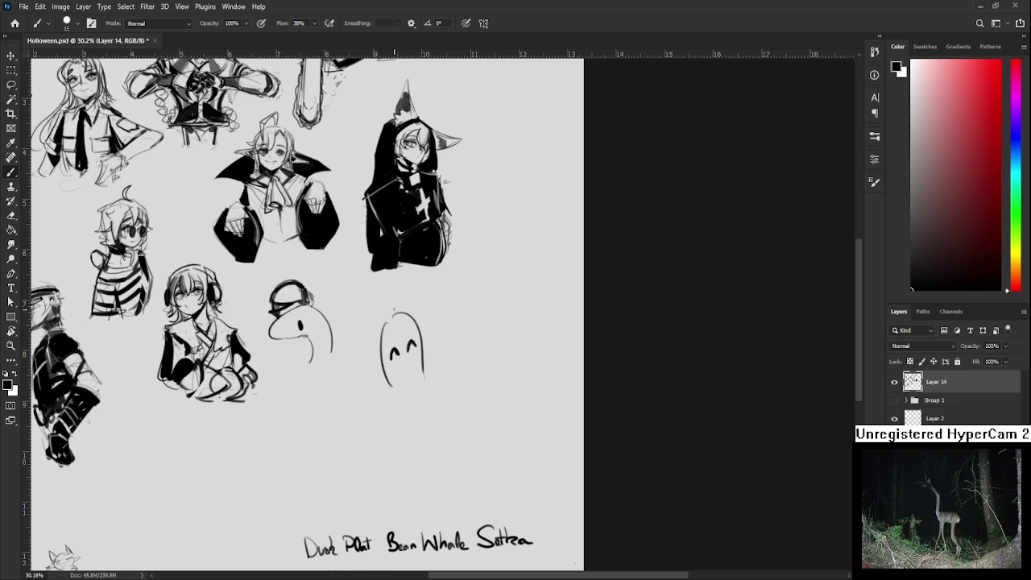
pyautogui.moveTo(386, 324)
pyautogui.mouseDown()
pyautogui.moveTo(392, 346)
pyautogui.moveTo(418, 340)
pyautogui.moveTo(379, 356)
pyautogui.moveTo(367, 338)
pyautogui.moveTo(382, 326)
pyautogui.moveTo(372, 310)
pyautogui.moveTo(371, 351)
pyautogui.mouseUp()
pyautogui.hotkey('ctrl', 'z')
# Draw the top of the ghost's head, its curving right side and a U-shaped line around the face.
pyautogui.hotkey('ctrl', 'z')
pyautogui.hotkey('ctrl', 'z')
pyautogui.hotkey('ctrl', 'z')
pyautogui.hotkey('ctrl', 'z')
pyautogui.hotkey('ctrl', 'z')
pyautogui.moveTo(376, 303); pyautogui.dragTo(377, 369)
pyautogui.hotkey('ctrl', 'z')
pyautogui.moveTo(372, 308); pyautogui.dragTo(392, 300)
pyautogui.moveTo(389, 300)
pyautogui.mouseDown()
pyautogui.moveTo(430, 335)
pyautogui.moveTo(430, 382)
pyautogui.moveTo(365, 359)
pyautogui.moveTo(364, 332)
pyautogui.moveTo(368, 391)
pyautogui.moveTo(409, 409)
pyautogui.moveTo(433, 389)
pyautogui.mouseUp()
pyautogui.hotkey('ctrl', 'z')
pyautogui.hotkey('ctrl', 'z')
pyautogui.hotkey('ctrl', 'z')
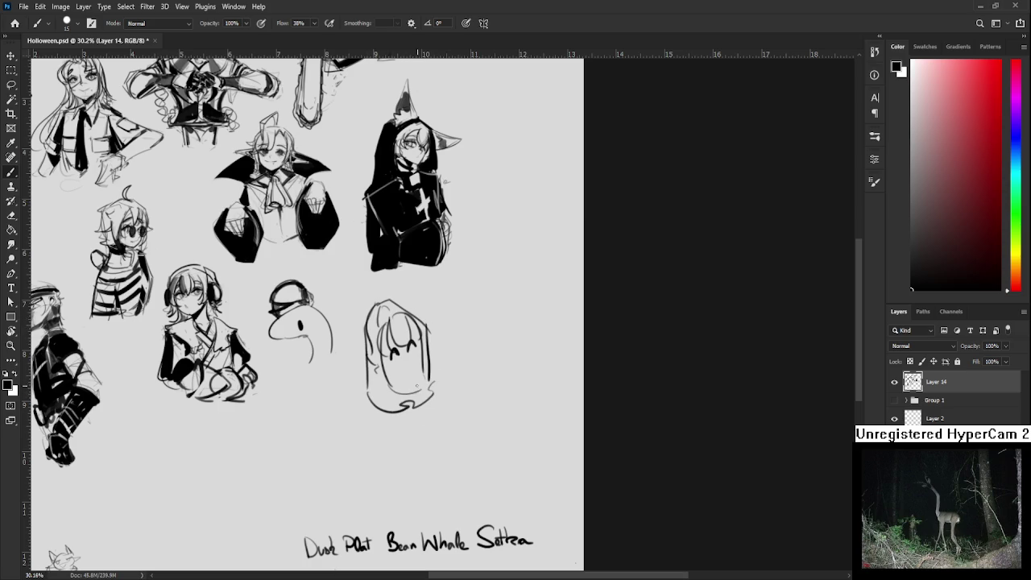
pyautogui.hotkey('ctrl', 'z')
pyautogui.moveTo(387, 354)
pyautogui.mouseDown()
pyautogui.moveTo(410, 389)
pyautogui.moveTo(411, 401)
pyautogui.moveTo(396, 393)
pyautogui.moveTo(398, 406)
pyautogui.moveTo(422, 395)
pyautogui.moveTo(398, 382)
pyautogui.moveTo(389, 403)
pyautogui.mouseUp()
pyautogui.hotkey('ctrl', 'z')
pyautogui.hotkey('ctrl', 'z')
# Fade the inner guide strokes with a larger eraser, then brush in dark oval eyes.
pyautogui.press('e')
pyautogui.press(']')
pyautogui.press(']')
pyautogui.press(']')
pyautogui.moveTo(381, 332)
pyautogui.mouseDown()
pyautogui.moveTo(386, 403)
pyautogui.moveTo(395, 322)
pyautogui.moveTo(411, 338)
pyautogui.moveTo(398, 312)
pyautogui.moveTo(380, 319)
pyautogui.moveTo(400, 407)
pyautogui.moveTo(414, 335)
pyautogui.moveTo(418, 369)
pyautogui.mouseUp()
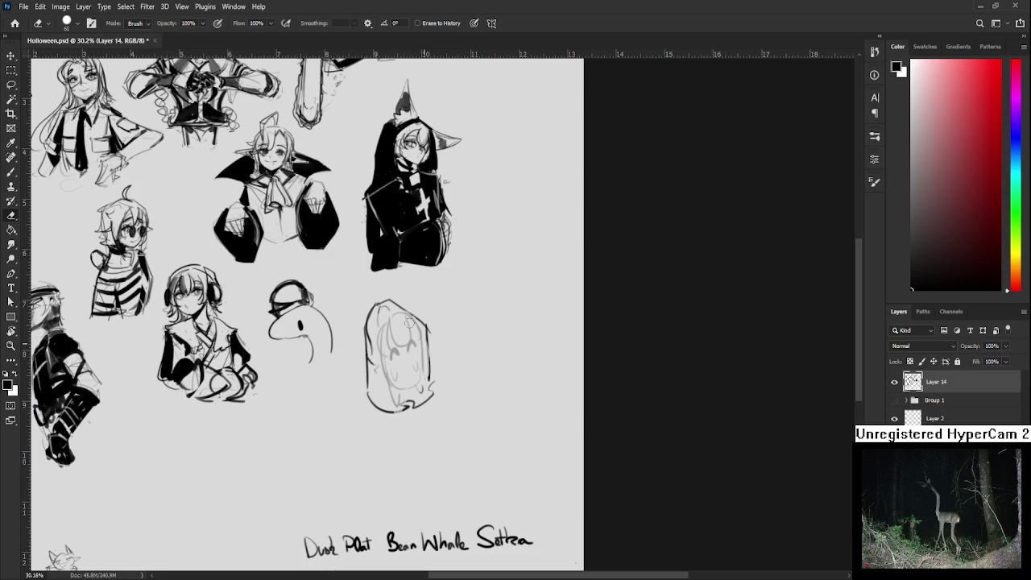
pyautogui.press('b')
pyautogui.moveTo(393, 347)
pyautogui.mouseDown()
pyautogui.moveTo(395, 364)
pyautogui.moveTo(398, 351)
pyautogui.moveTo(395, 364)
pyautogui.moveTo(412, 355)
pyautogui.mouseUp()
pyautogui.hotkey('ctrl', 'z')
pyautogui.hotkey('ctrl', 'z')
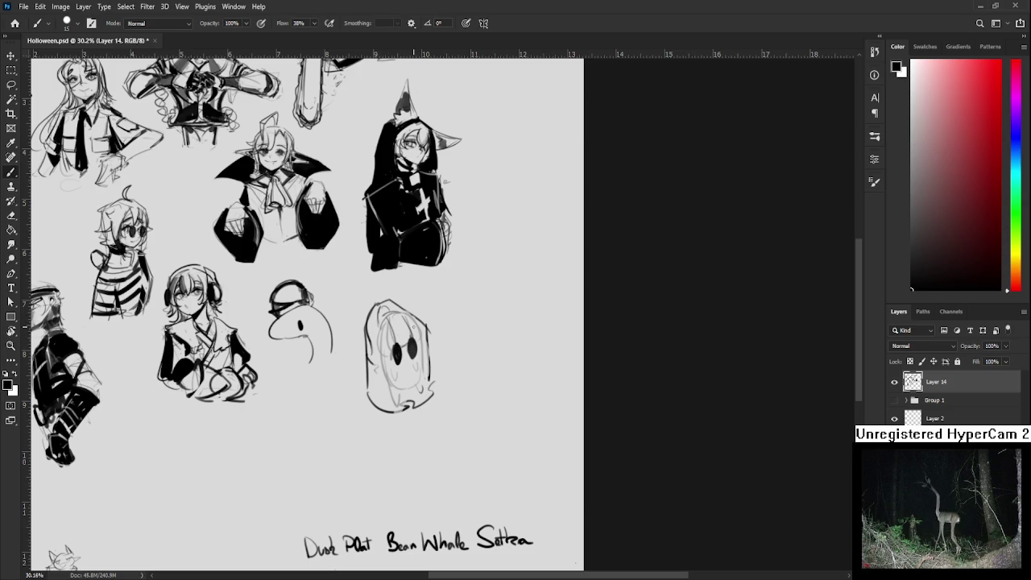
pyautogui.moveTo(385, 321); pyautogui.dragTo(384, 351)
# Trim the ghost's right eye into a cleaner oval with a smaller eraser, then fit the sheet to the window.
pyautogui.scroll(2, 376, 406)
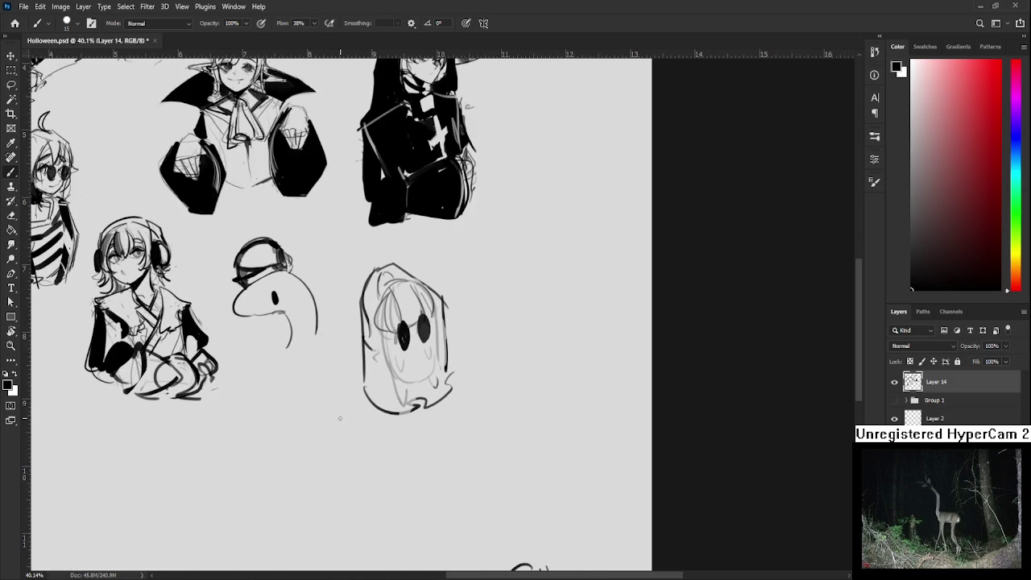
pyautogui.scroll(-4, 238, 378)
pyautogui.scroll(2, 536, 325)
pyautogui.scroll(2, 450, 411)
pyautogui.press('e')
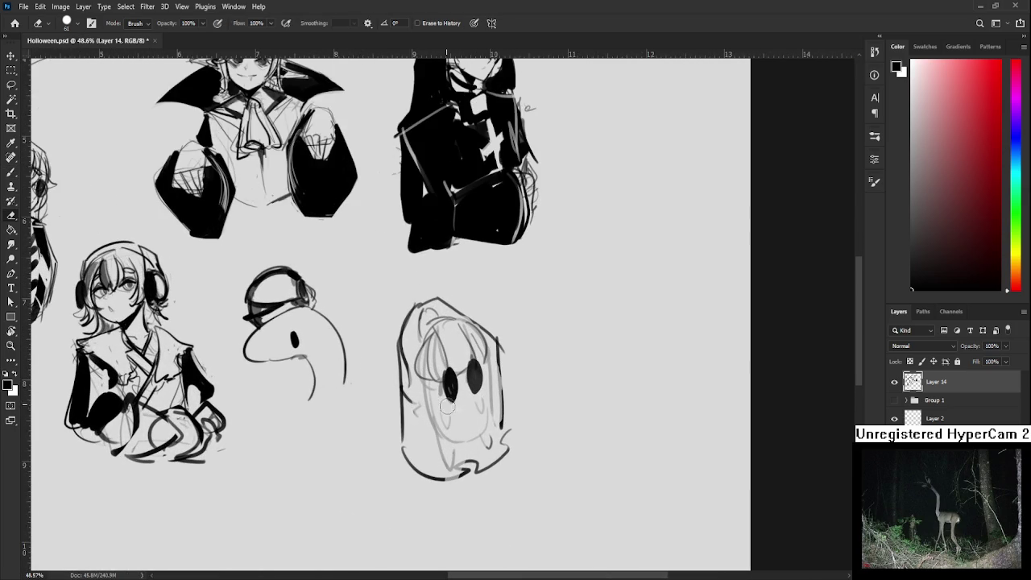
pyautogui.press('[')
pyautogui.moveTo(468, 369); pyautogui.dragTo(477, 389)
pyautogui.scroll(-3, 474, 379)
pyautogui.scroll(-2, 489, 389)
pyautogui.scroll(3, 495, 392)
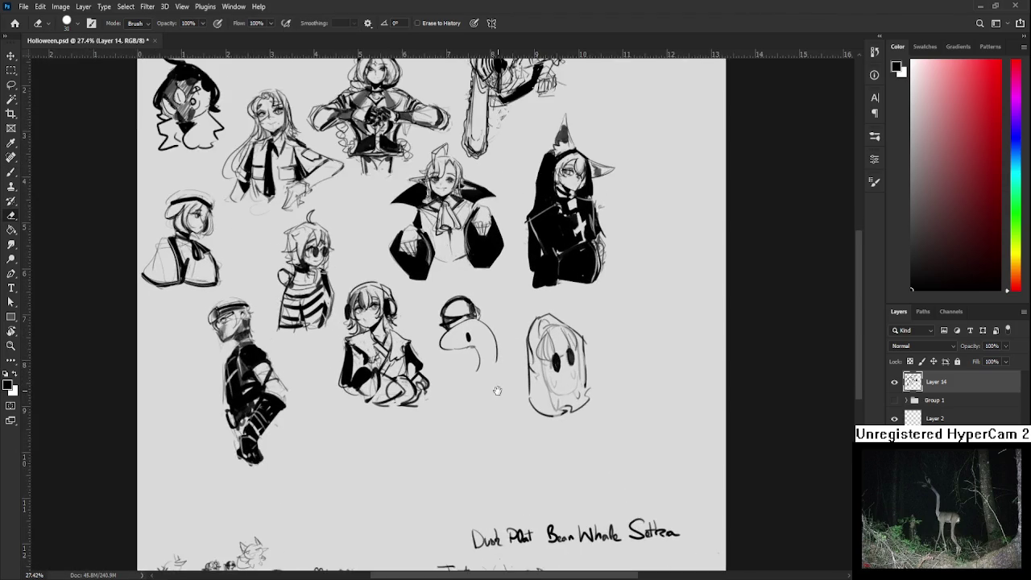
pyautogui.moveTo(495, 392)
pyautogui.mouseDown()
pyautogui.moveTo(393, 398)
pyautogui.moveTo(337, 284)
pyautogui.mouseUp()
pyautogui.hotkey('ctrl', '0')
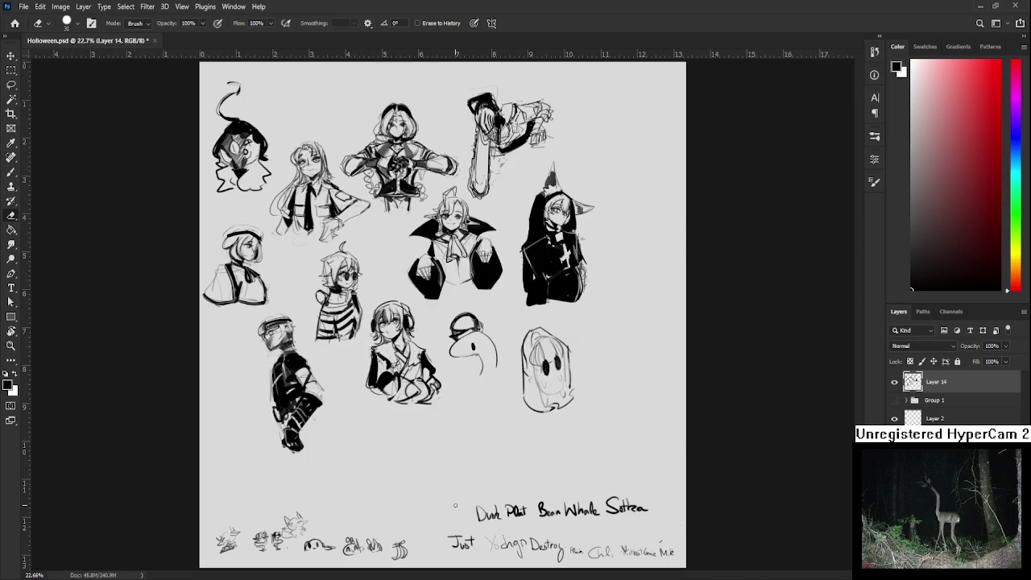
# On Layer 2, erase two used names from the list with an enlarged eraser.
pyautogui.scroll(2, 503, 504)
pyautogui.moveTo(504, 504); pyautogui.dragTo(475, 344)
pyautogui.click(972, 419)
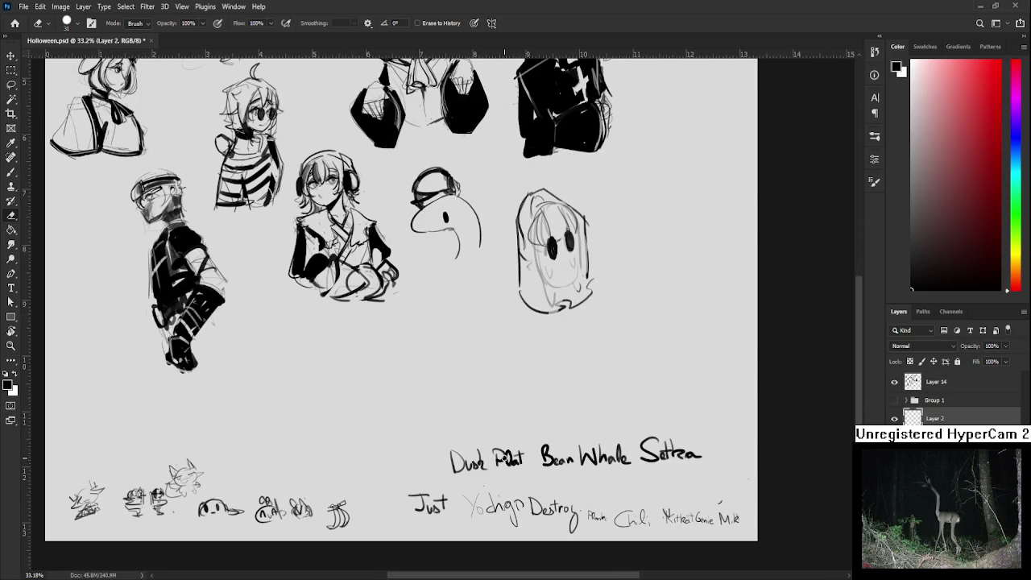
pyautogui.press(']')
pyautogui.press(']')
pyautogui.press(']')
pyautogui.moveTo(497, 456)
pyautogui.mouseDown()
pyautogui.moveTo(564, 455)
pyautogui.moveTo(548, 448)
pyautogui.mouseUp()
pyautogui.scroll(-1, 488, 314)
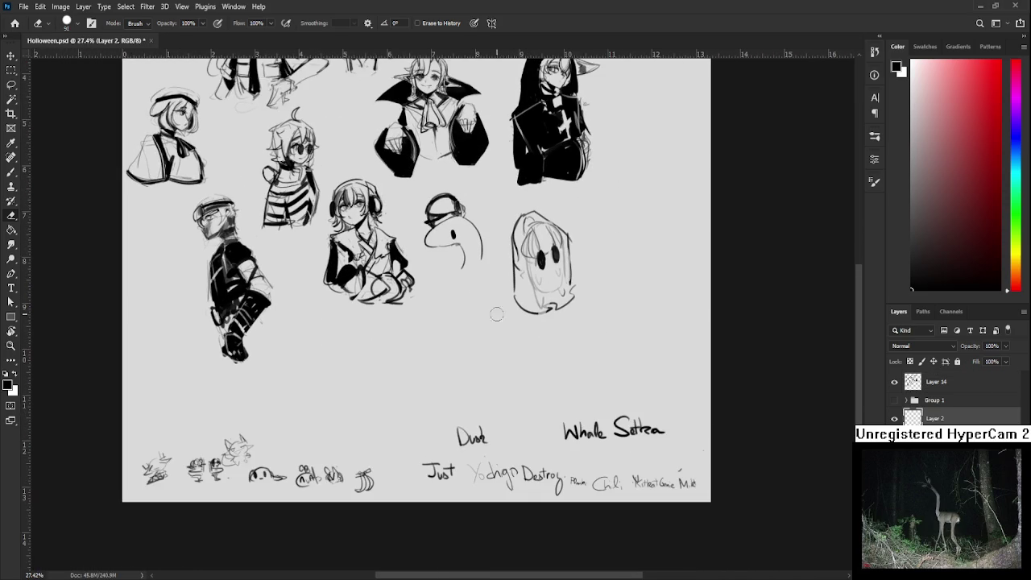
pyautogui.scroll(1, 472, 349)
pyautogui.hscroll(3, 472, 350)
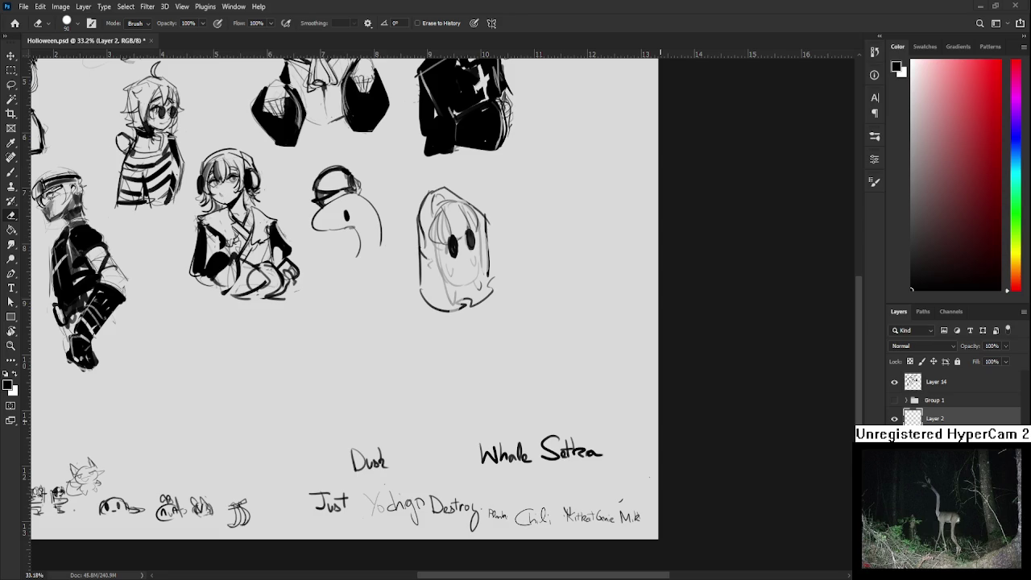
pyautogui.scroll(2, 469, 448)
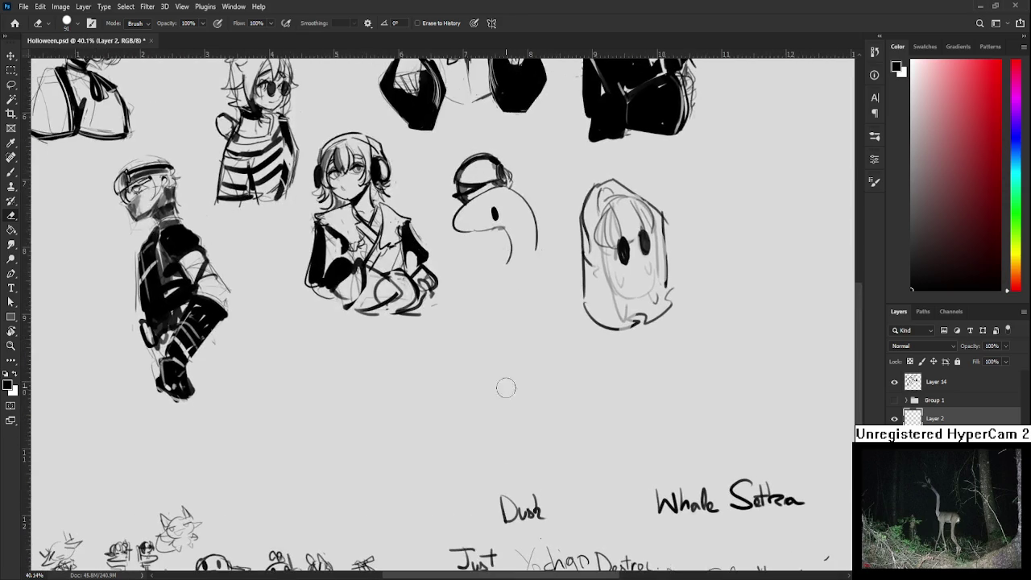